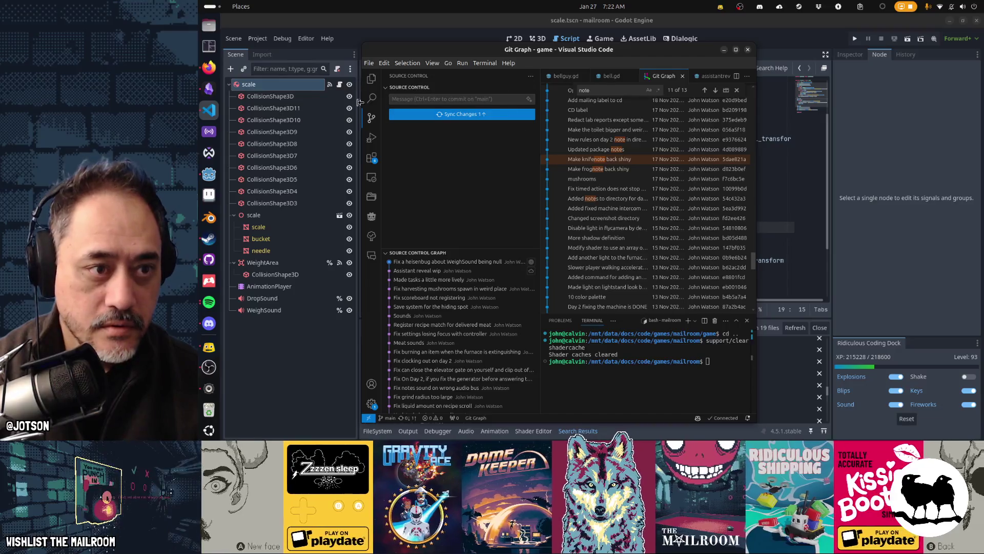
List commits that changed note.gd by running git log --stat piped through grep note.gd
click(370, 119)
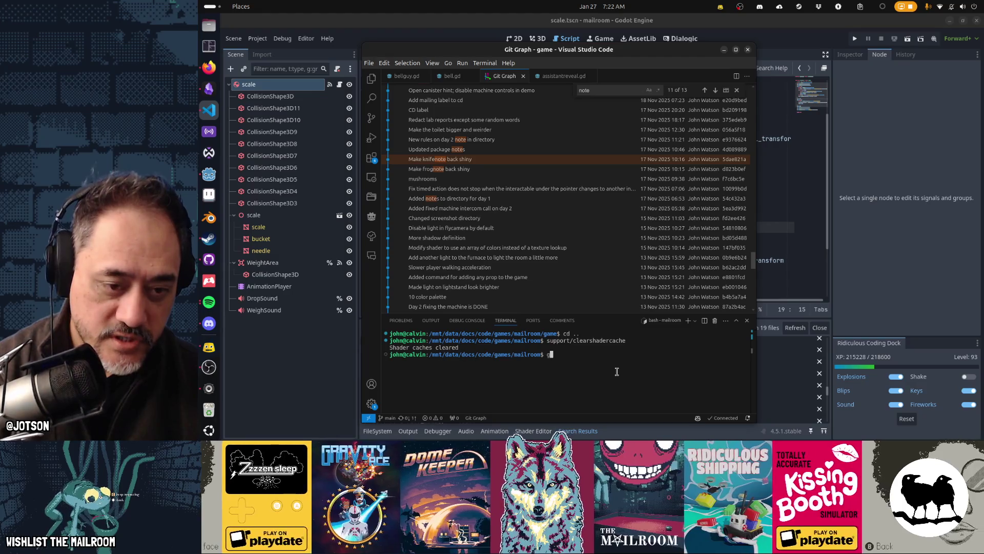
text(it log --s)
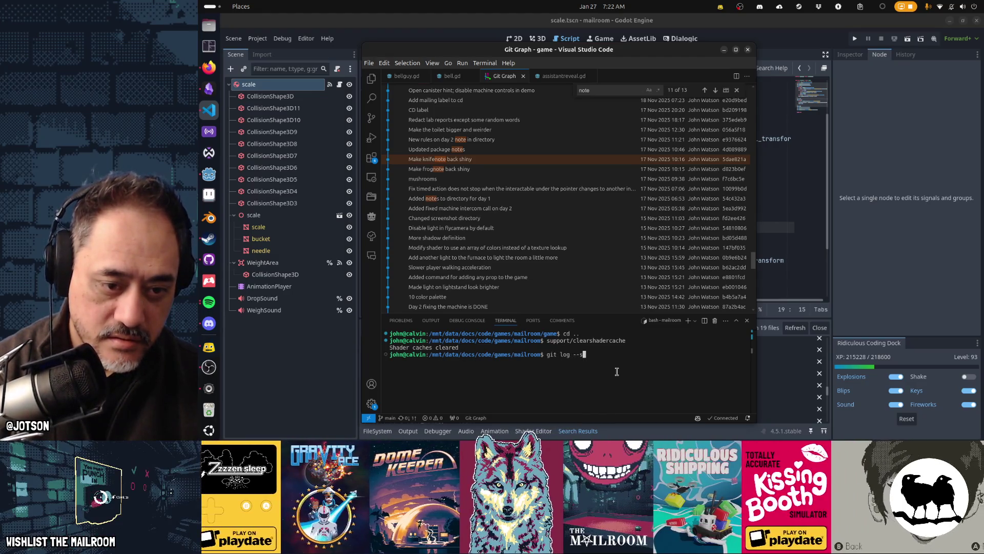
text(tat)
key(Return)
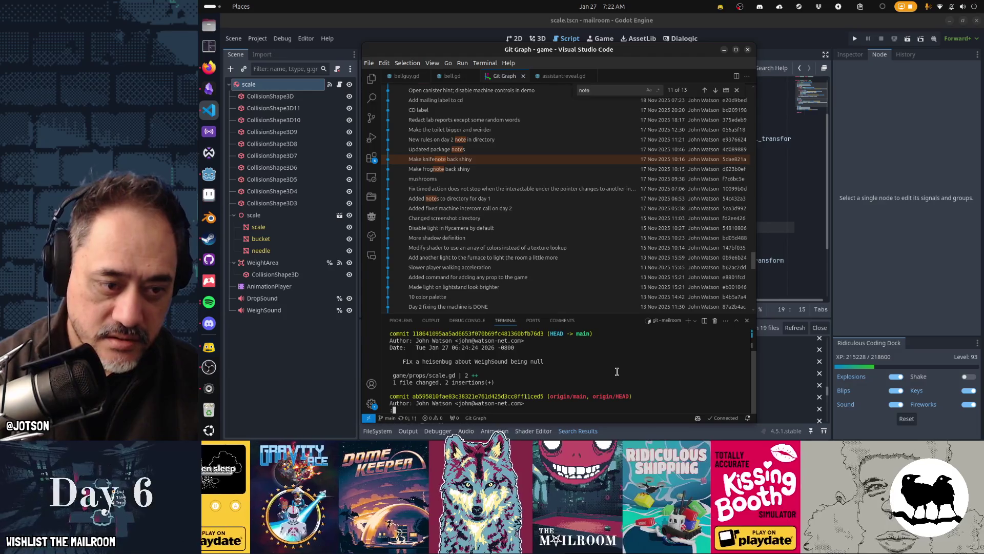
key(q)
key(Up)
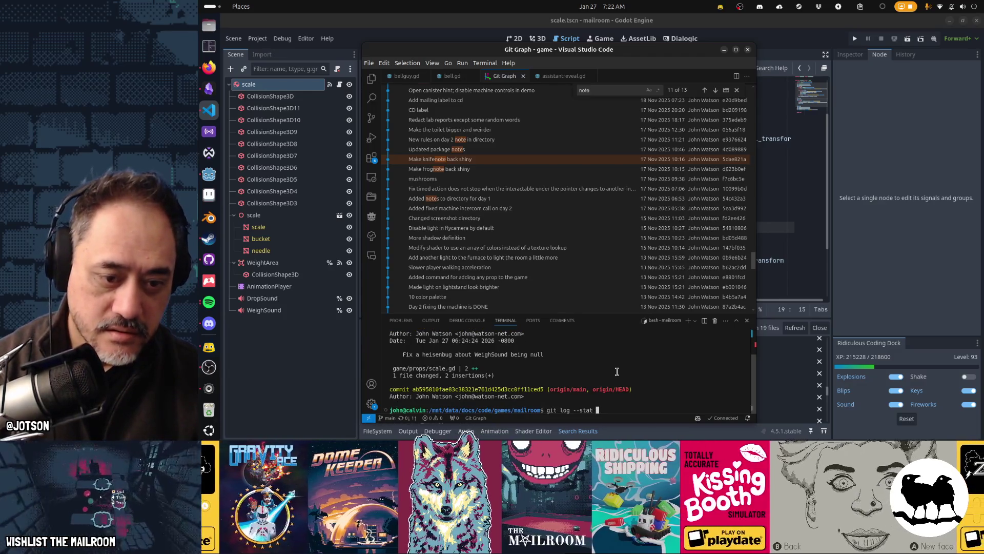
text(| grep note.gd)
key(Return)
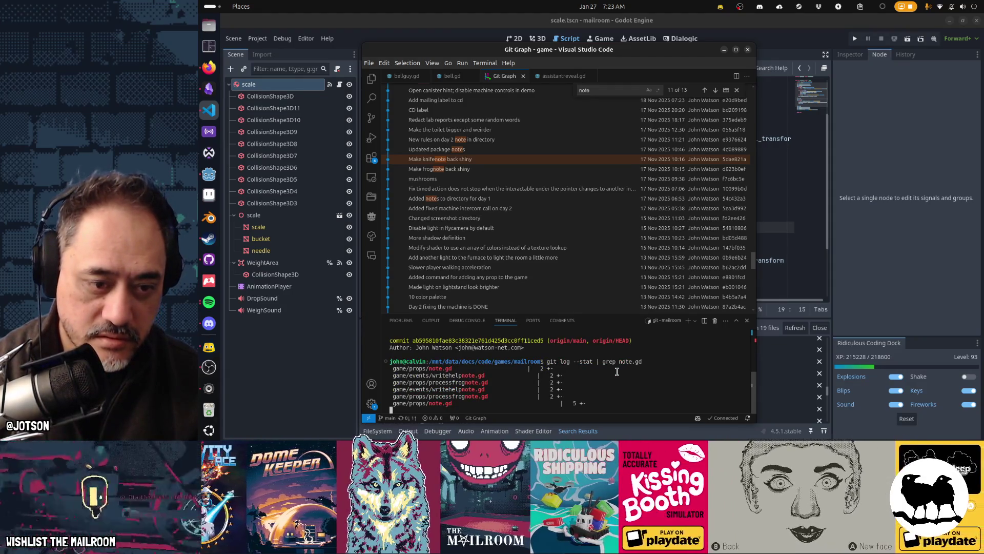
key(ctrl+c)
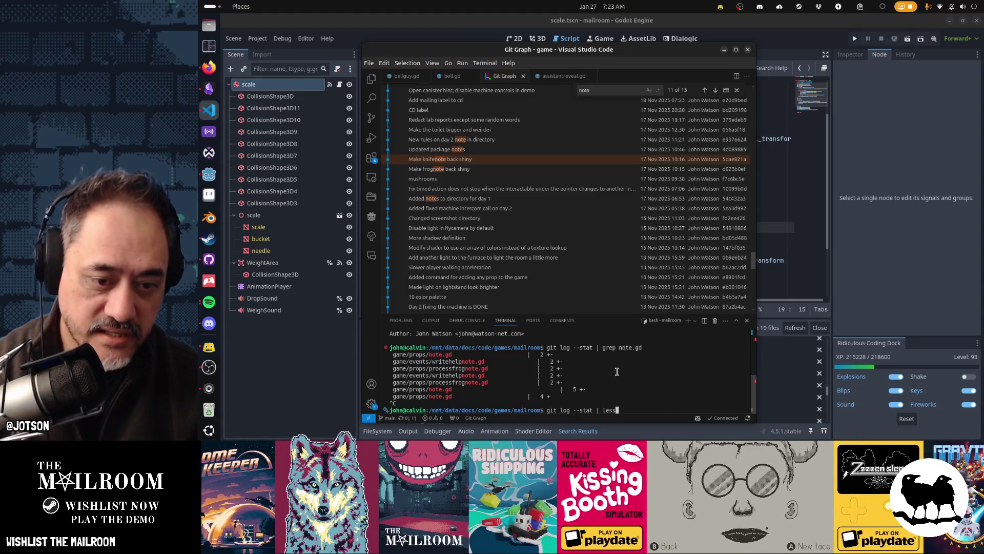
Page through the full git log --stat output, search it for /note.gd, then return to Godot
key(Return)
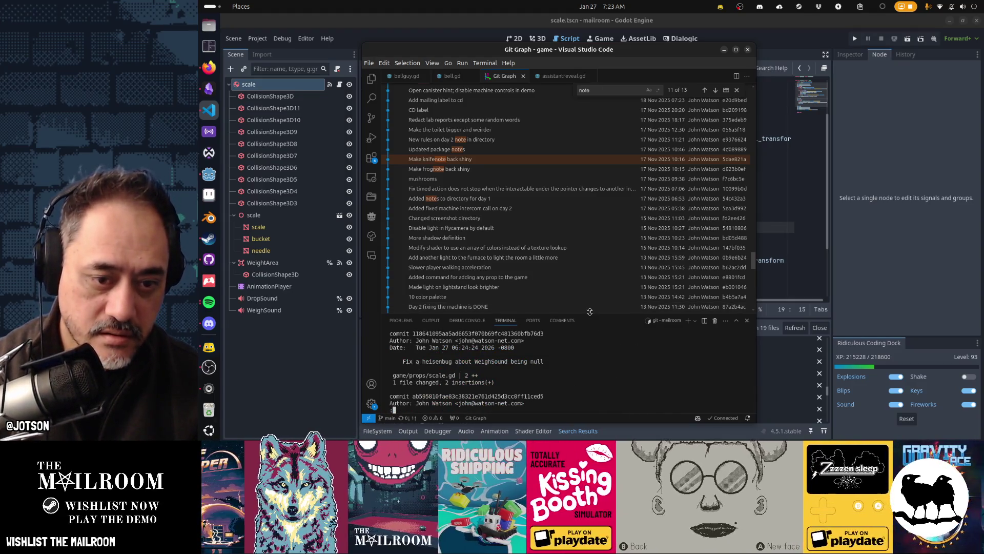
drag(589, 312, 589, 146)
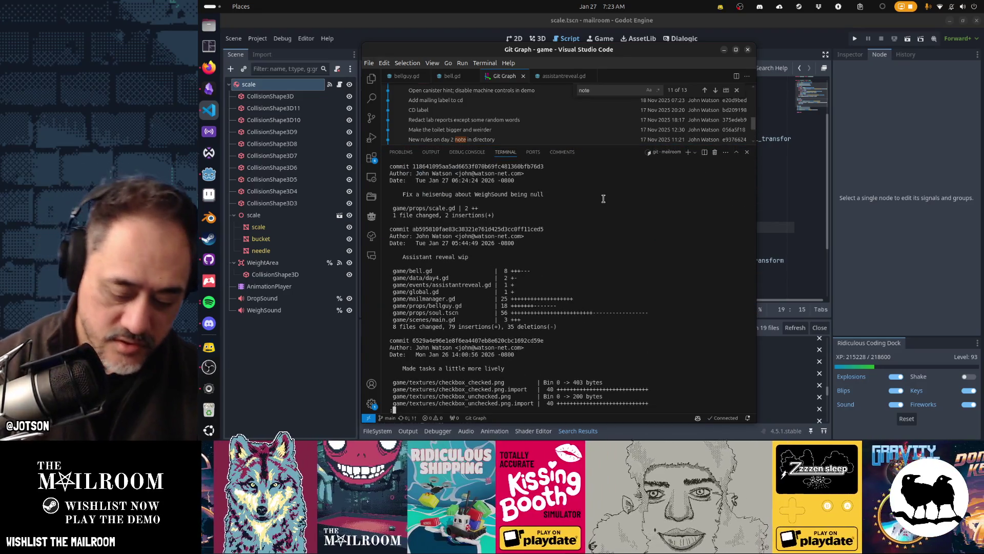
text(/note.gd)
key(Return)
key(Up)
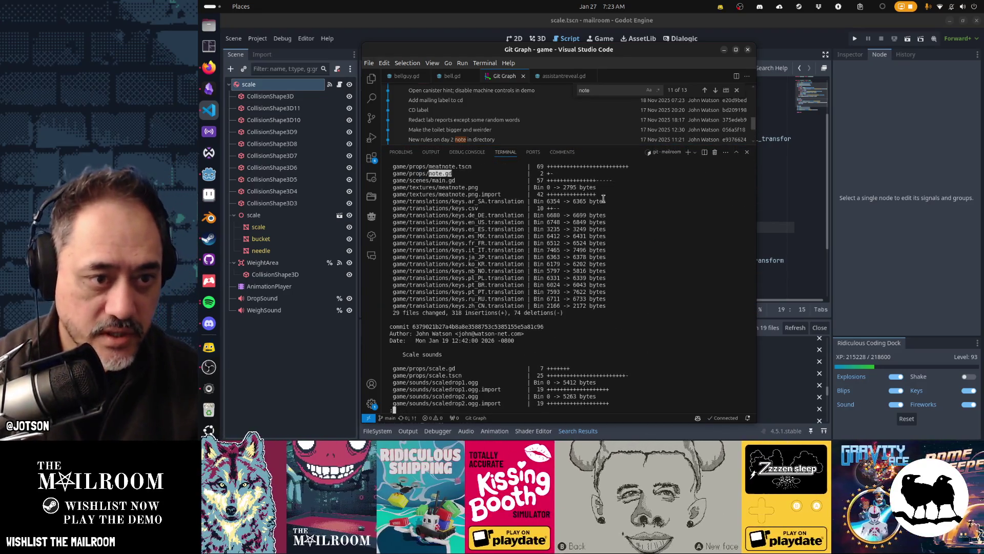
scroll(603, 199, up, 6)
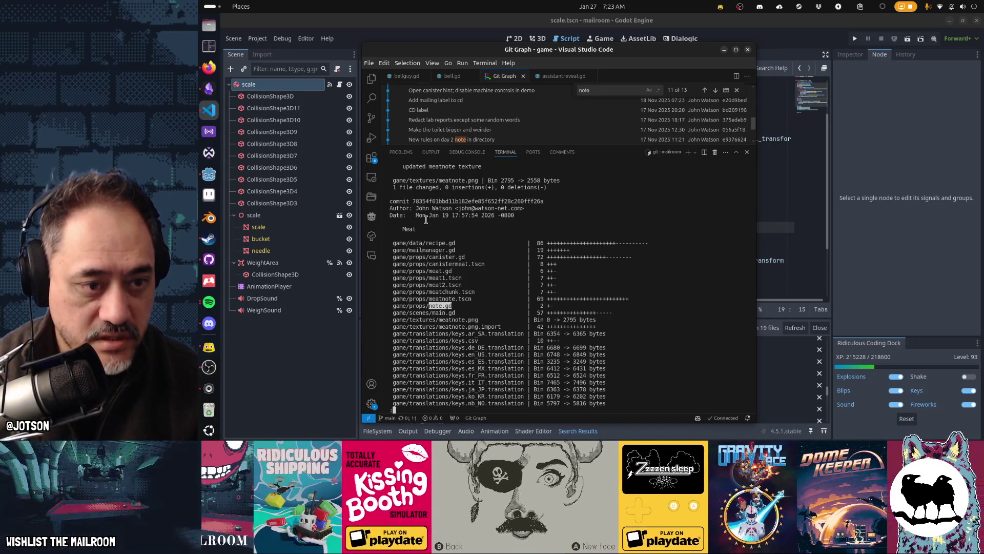
key(alt+Tab)
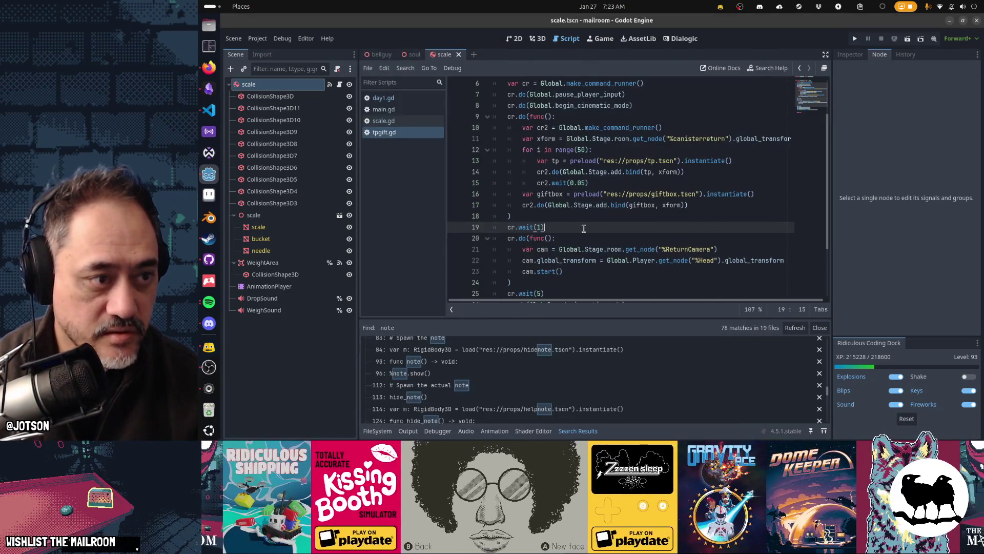
Review game/props/note.gd's set_note diff in GitHub Desktop's Jan 19 Meat commit, then bring Godot forward
click(208, 259)
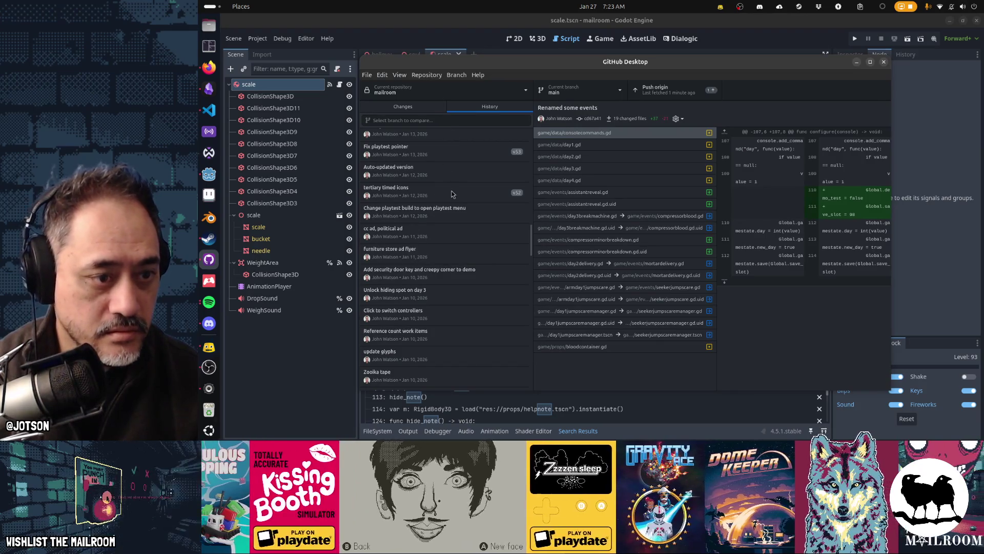
scroll(452, 194, up, 10)
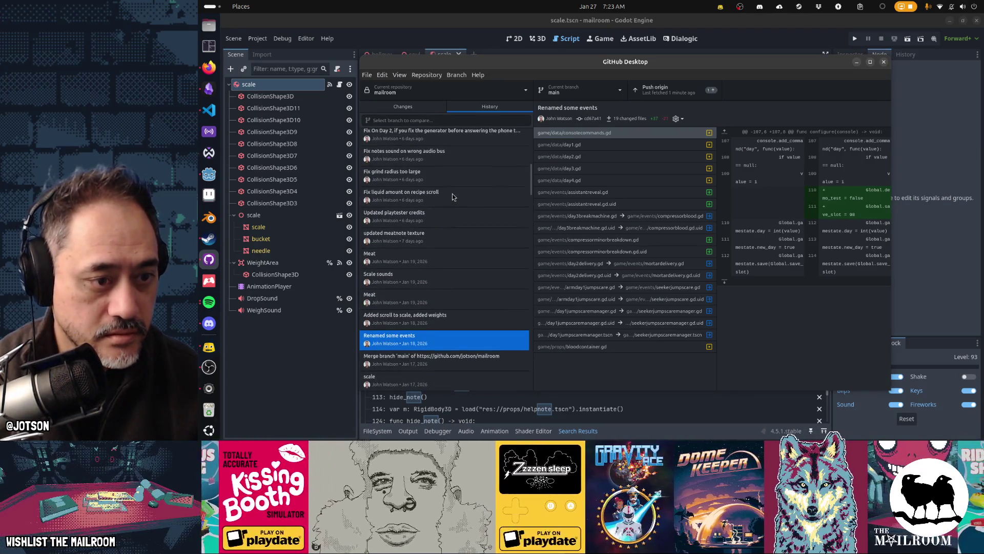
click(425, 259)
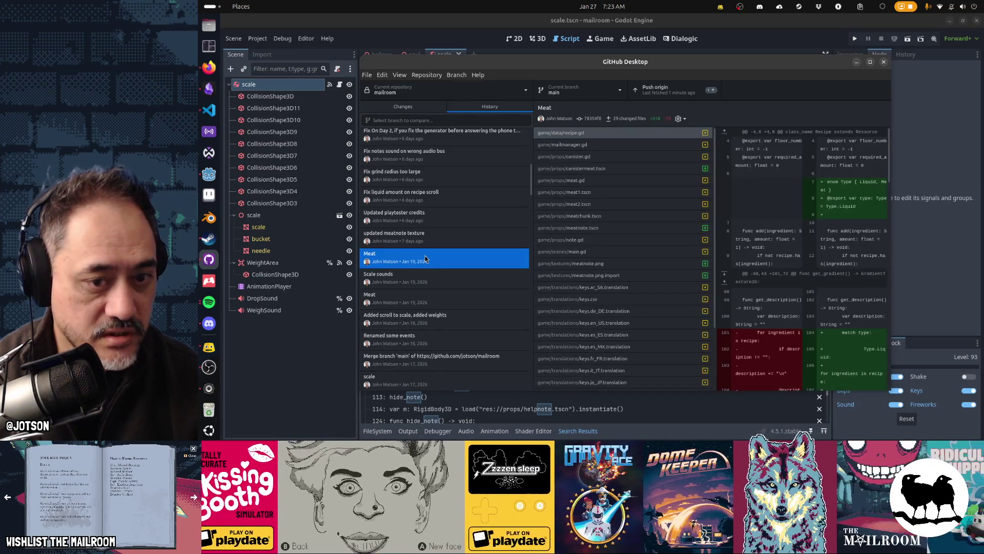
click(574, 239)
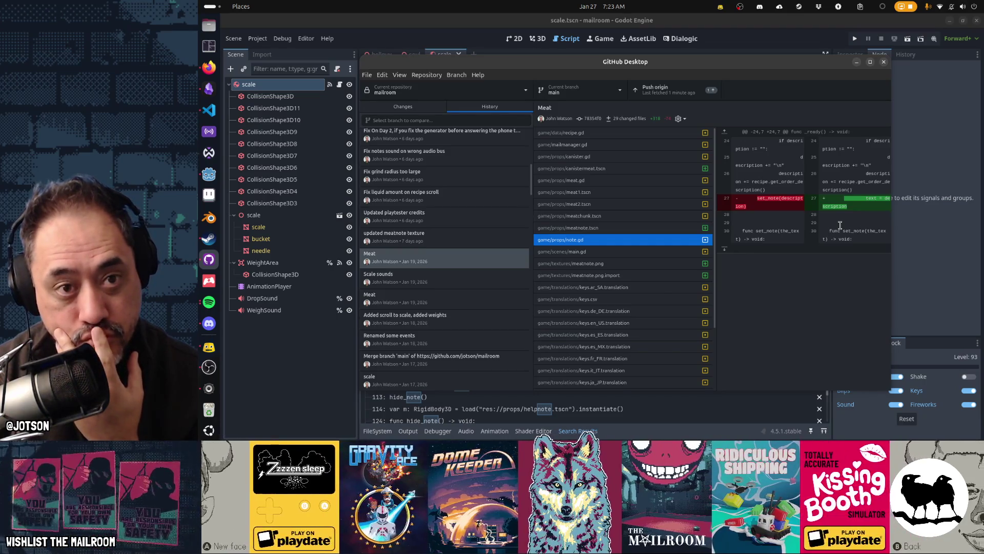
click(604, 24)
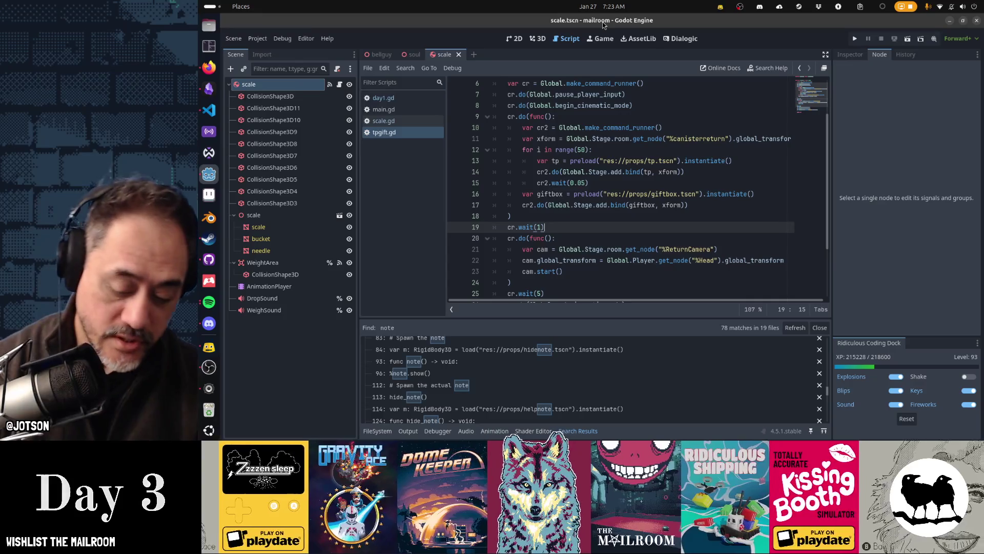
Quick-open the giftnote and giftbox scenes and look at the giftbox's Inspector properties
key(shift+alt+o)
text(giftnote)
key(Return)
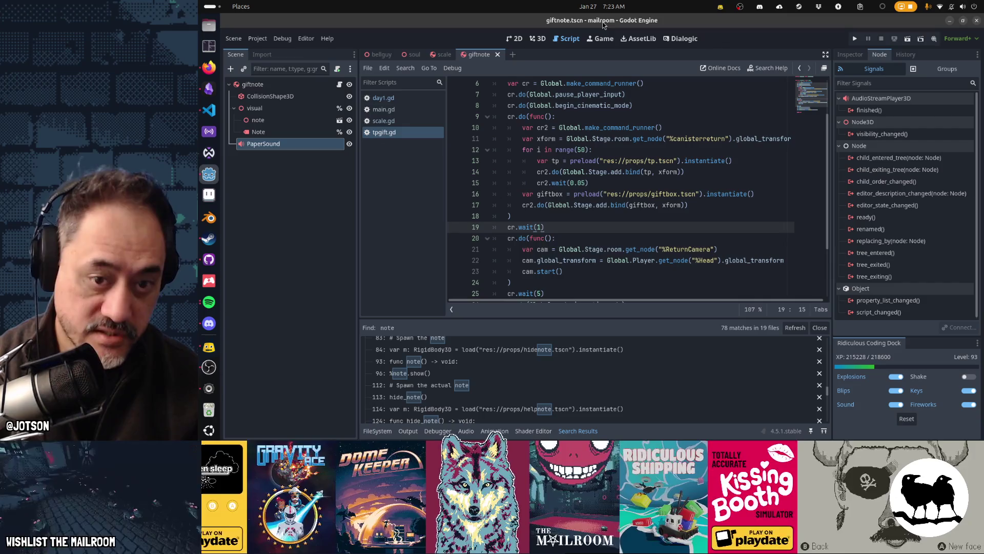
key(shift+alt+o)
text(giftbox)
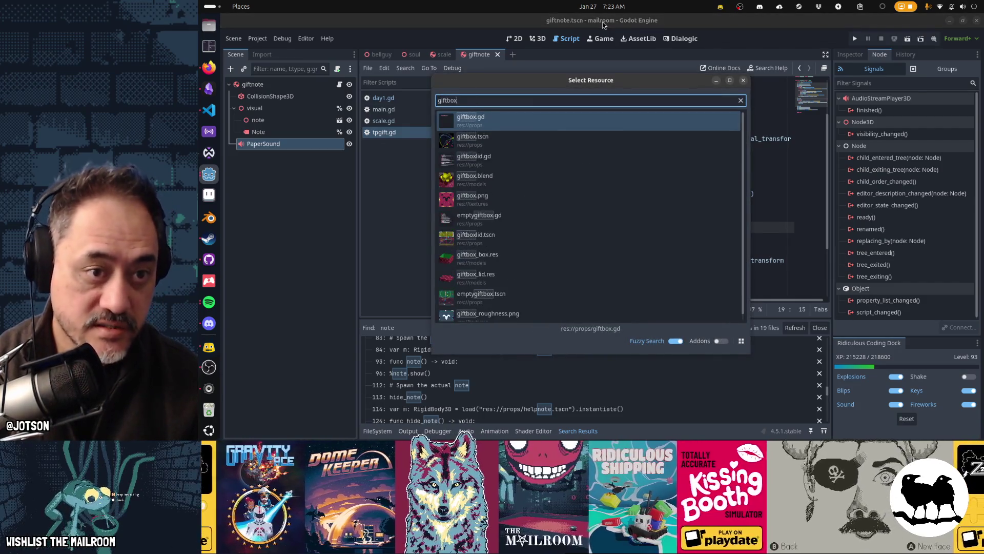
key(Return)
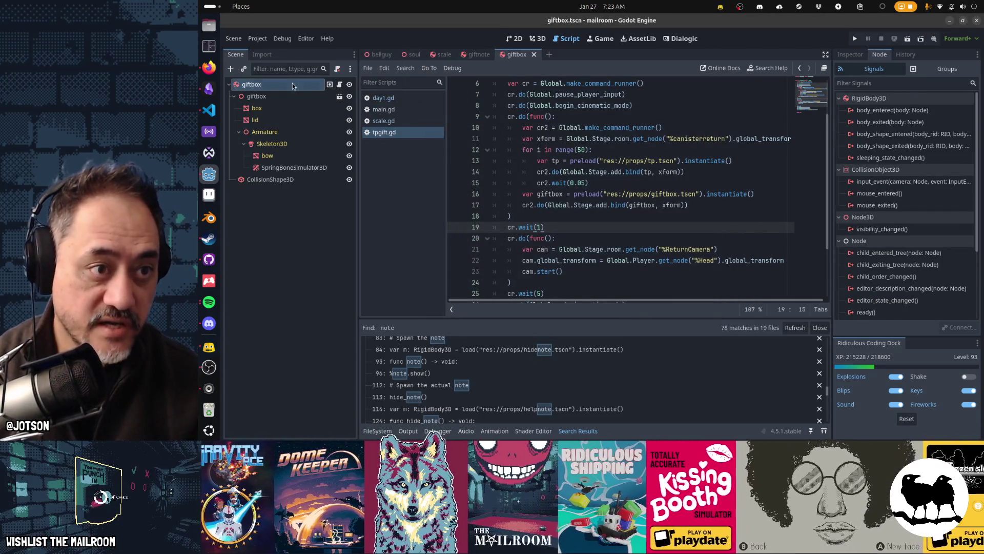
click(852, 55)
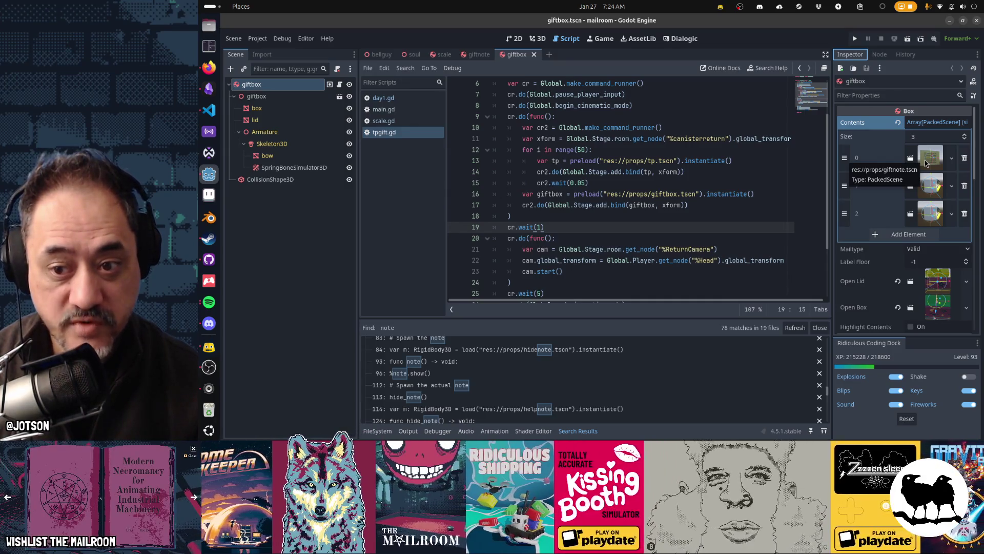
Reopen giftnote.tscn, check the root node's Note.Gift text, and open its note.gd script
key(shift+alt+o)
text(gift)
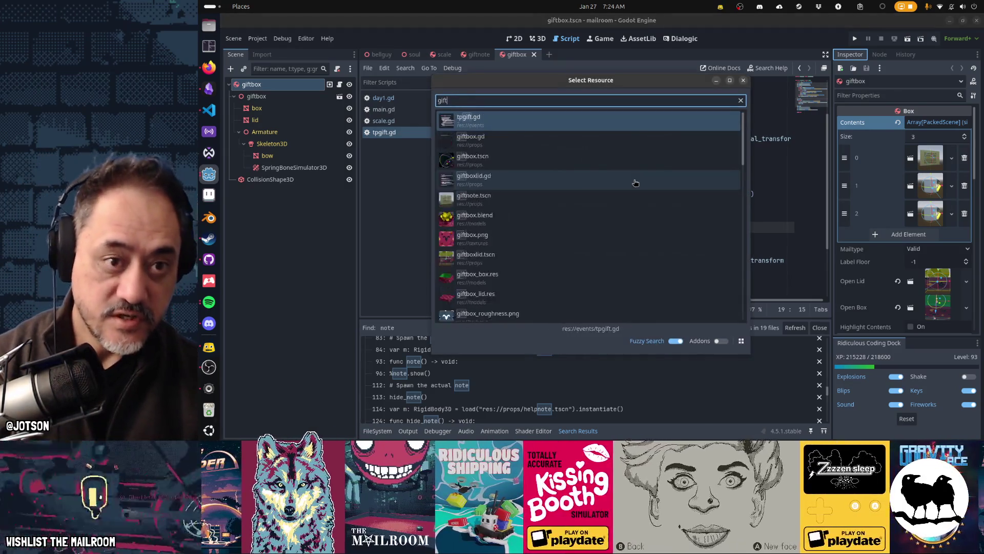
text(note)
key(Return)
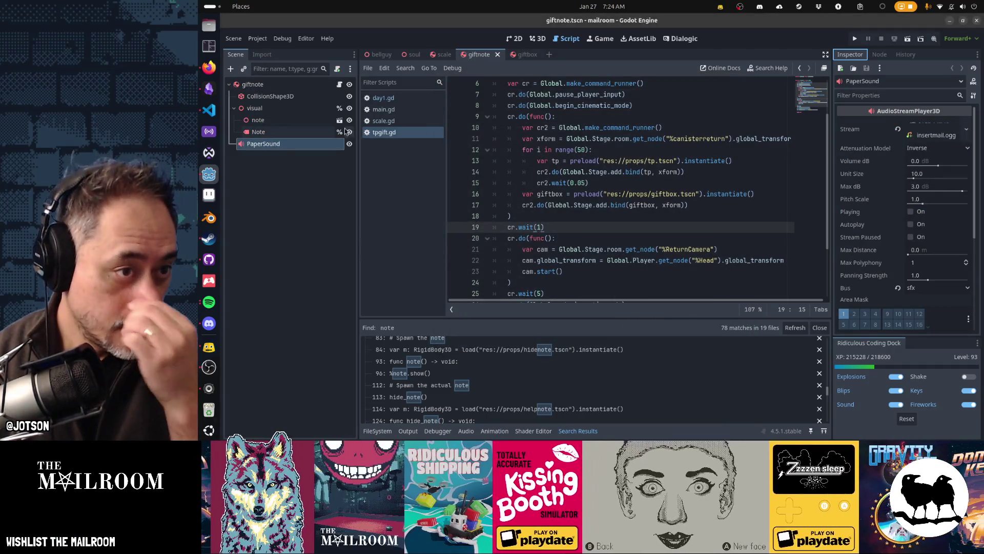
click(312, 88)
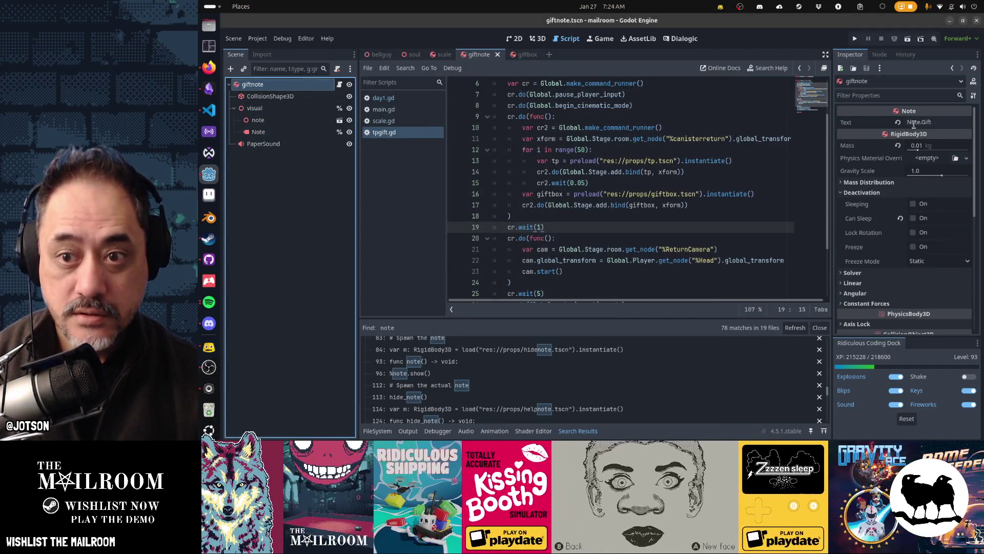
click(928, 123)
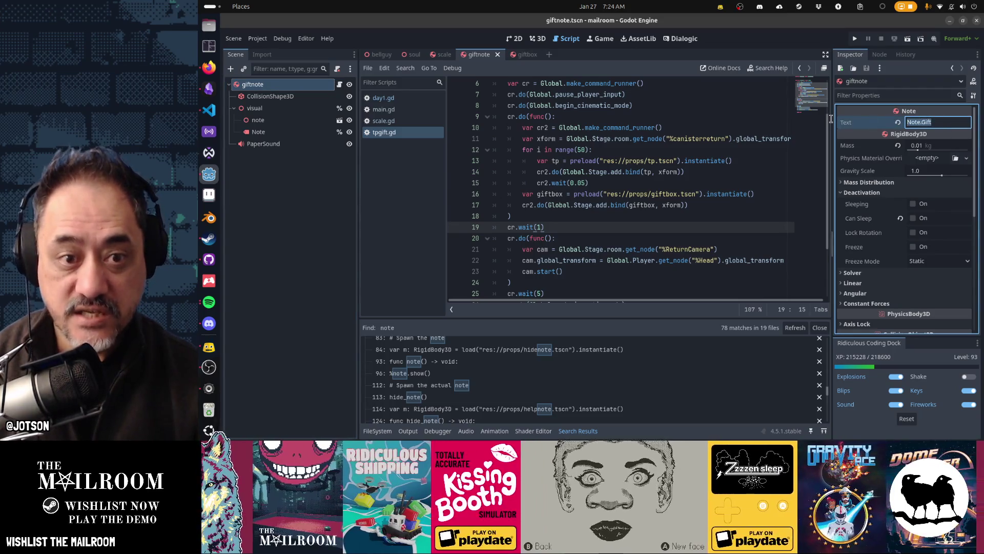
click(339, 84)
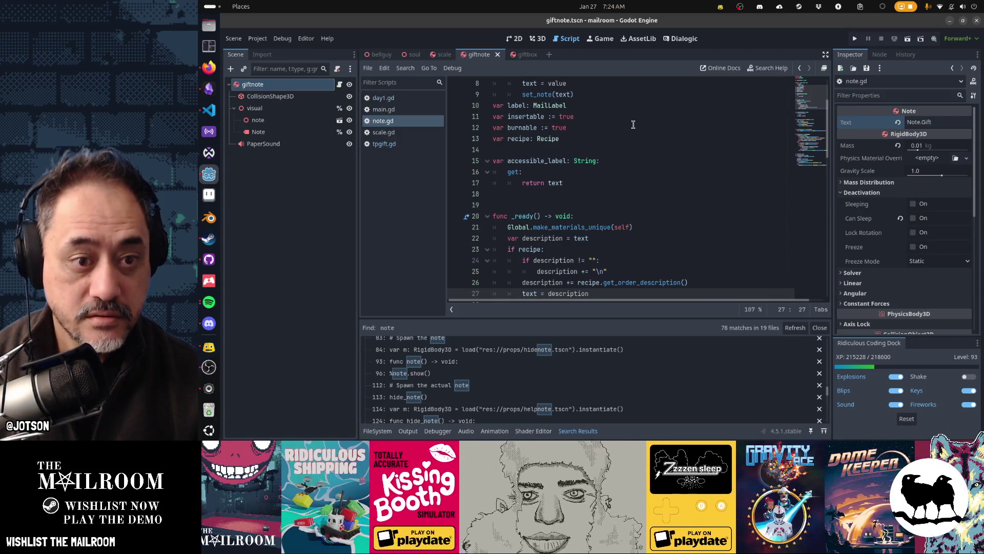
Outdent 'text = description' out of the if block and move to the 'var description = text' line
scroll(633, 125, down, 3)
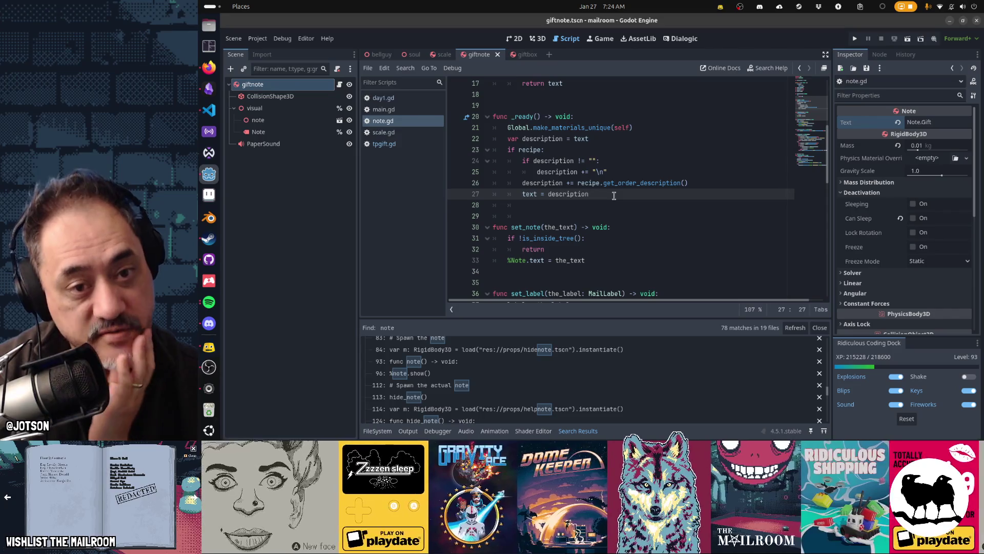
drag(613, 196, 538, 149)
scroll(605, 187, up, 5)
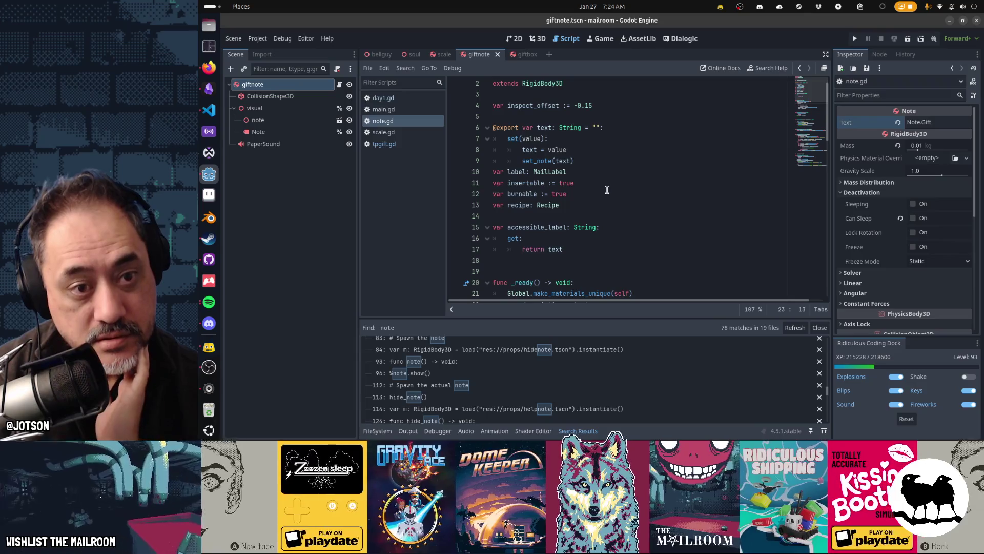
click(597, 163)
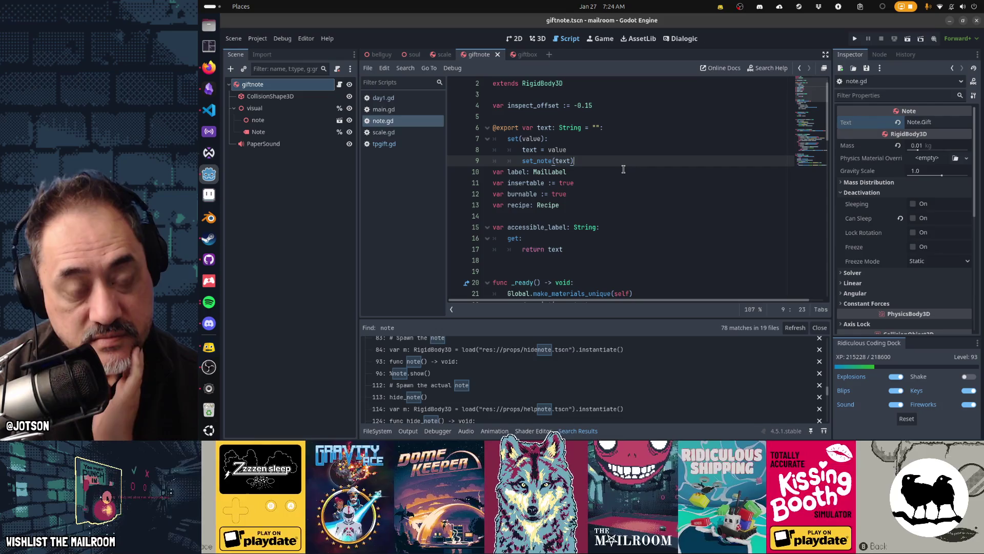
scroll(624, 170, down, 4)
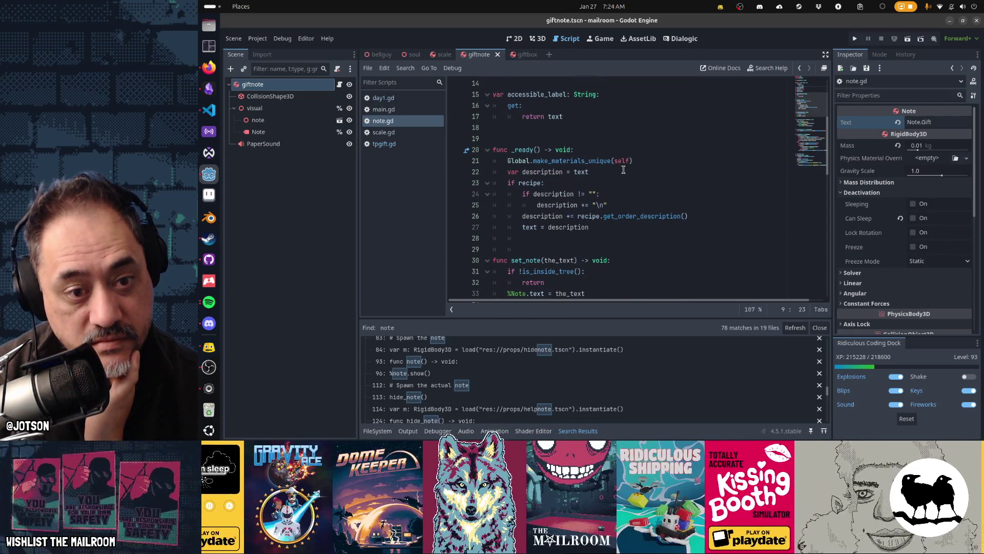
click(620, 230)
key(shift+Tab)
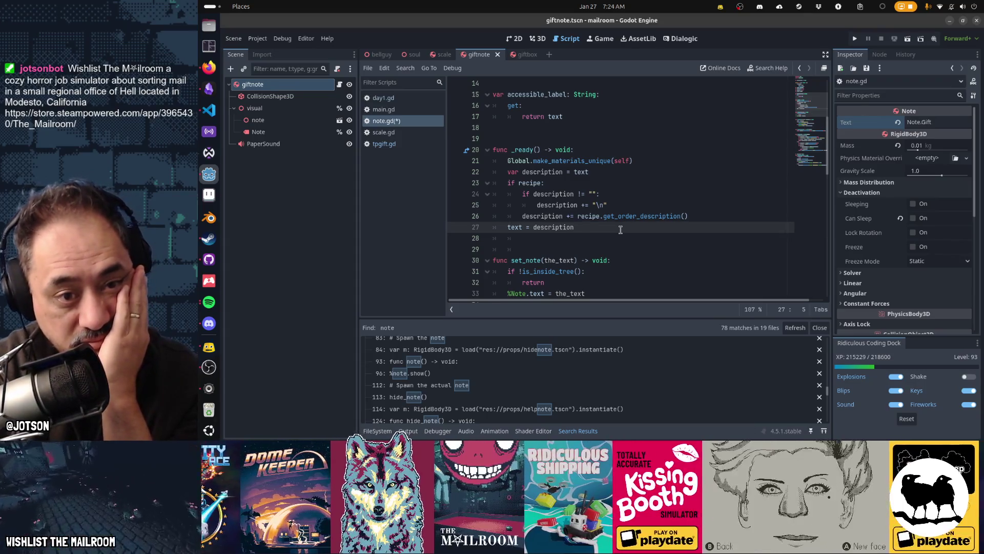
key(Up)
key(Up)
key(Up)
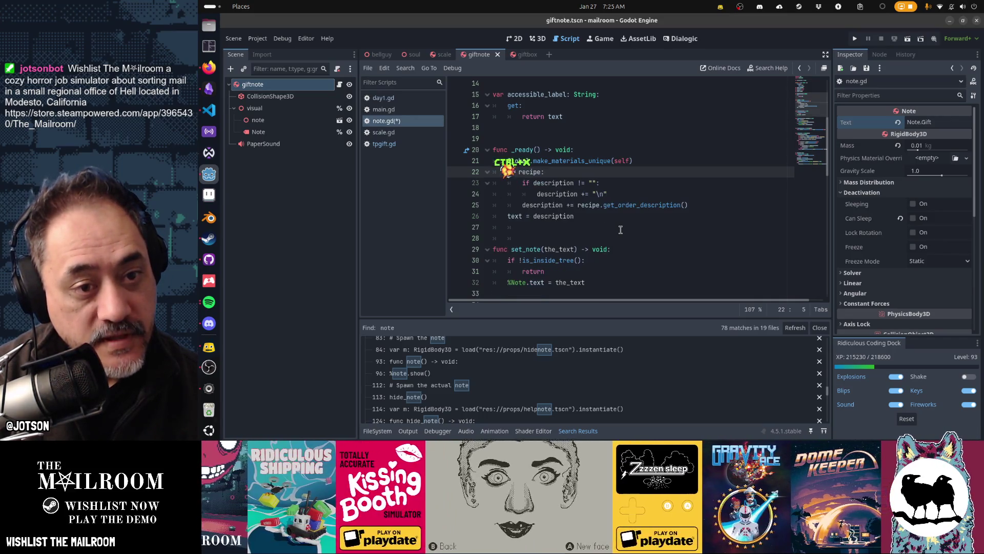
Move 'var description' under 'if recipe:' and replace 'text = description' with set_note(description)
key(ctrl+x)
key(Down)
key(ctrl+v)
key(Tab)
key(Down)
key(Down)
key(Down)
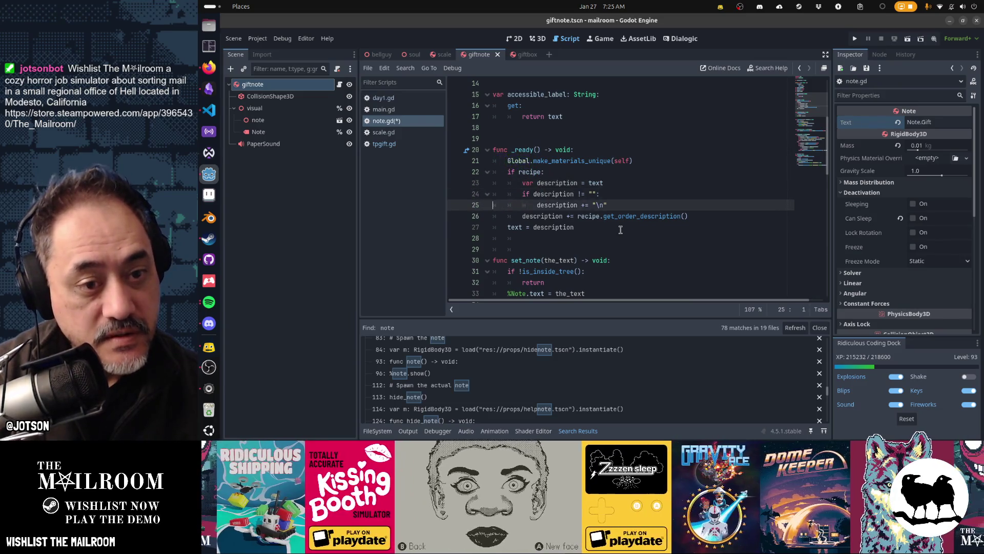
key(End)
key(shift+Home)
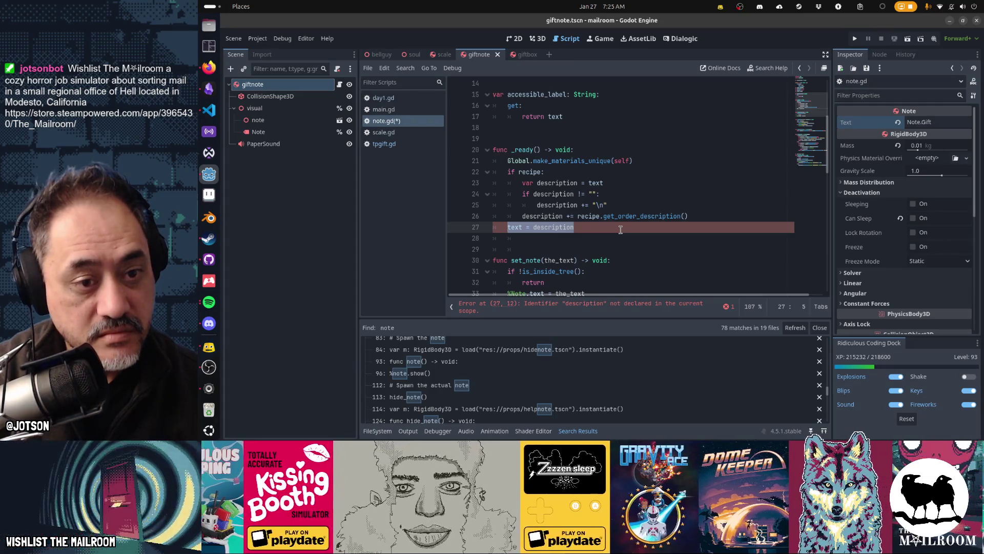
text(set_note()
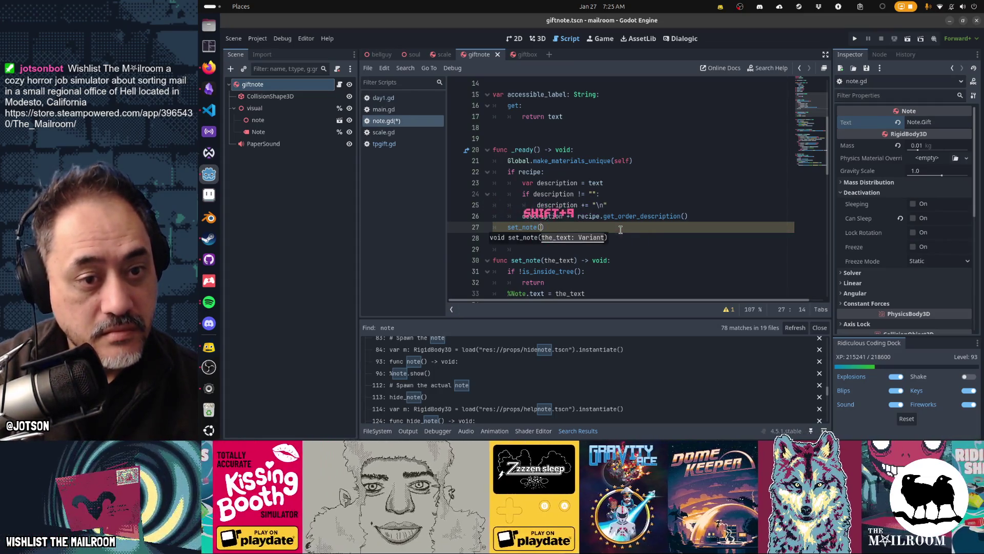
text(text))
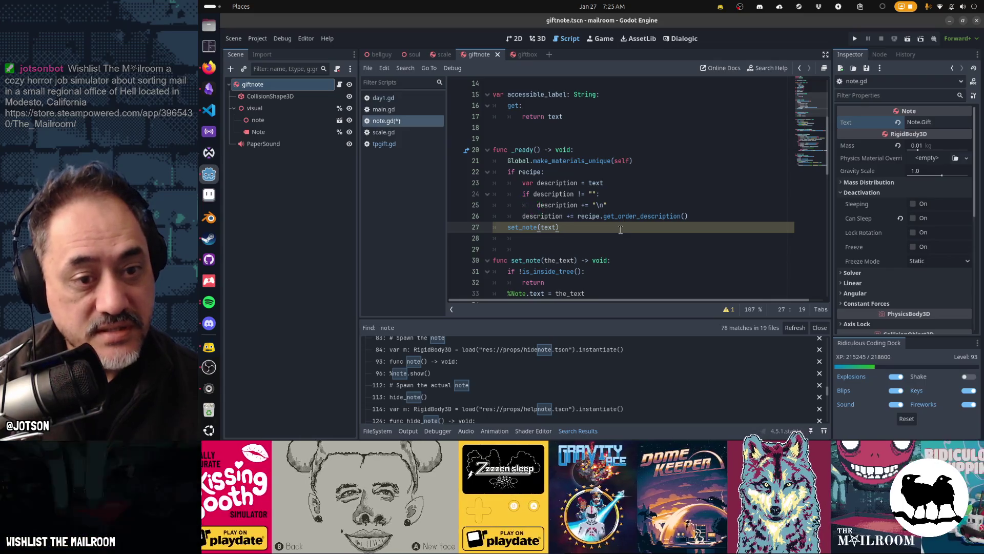
key(Return)
key(ctrl+v)
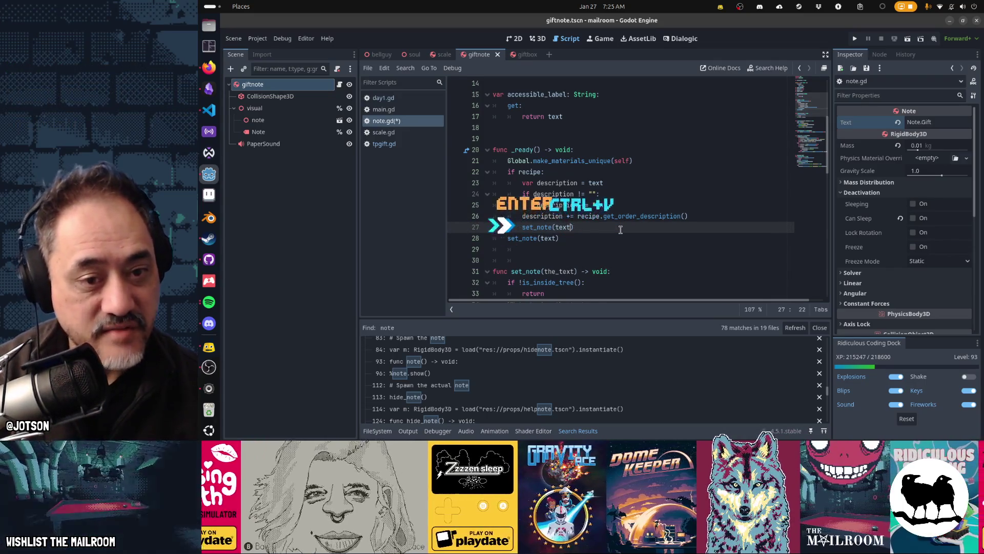
key(ctrl+BackSpace)
text(description)
key(Home)
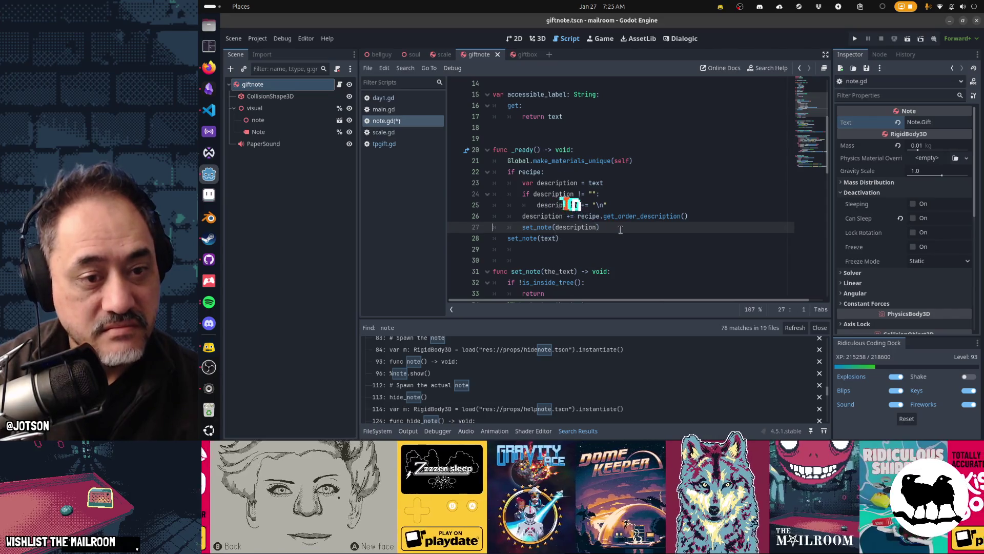
Add an else branch calling set_note(text) and save note.gd
key(Down)
key(Up)
key(Up)
key(Up)
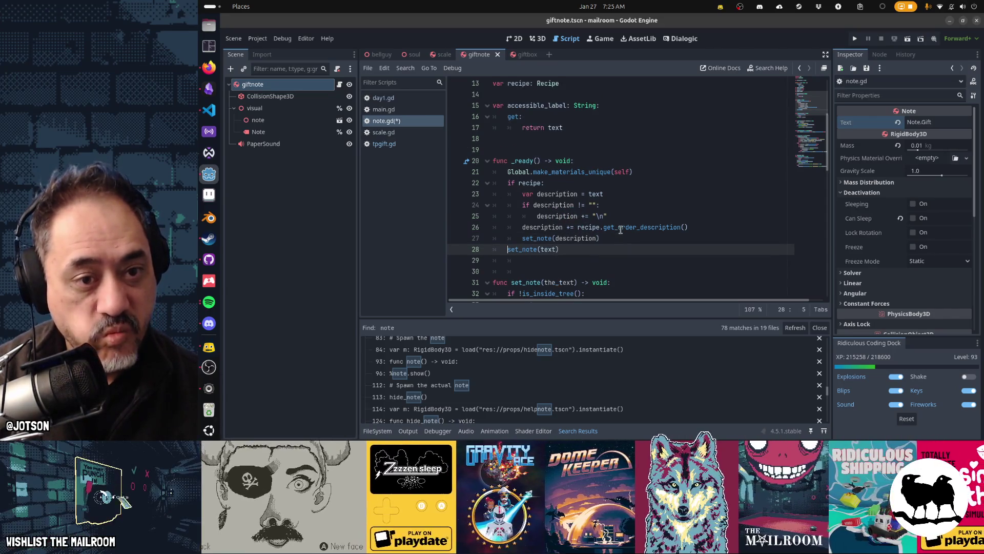
key(Up)
key(Up)
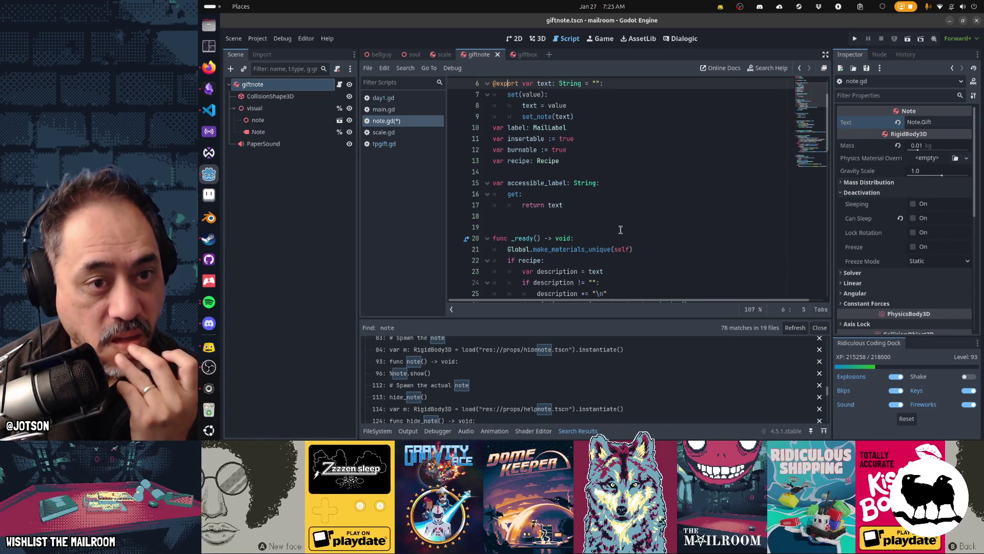
key(Down)
key(Down)
key(Down)
key(Down)
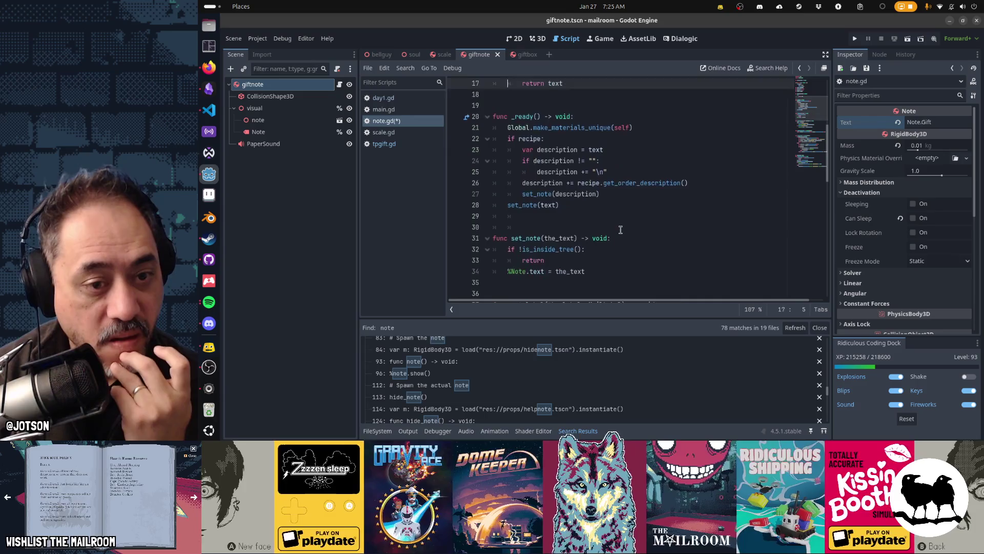
key(Down)
key(Down)
key(Down)
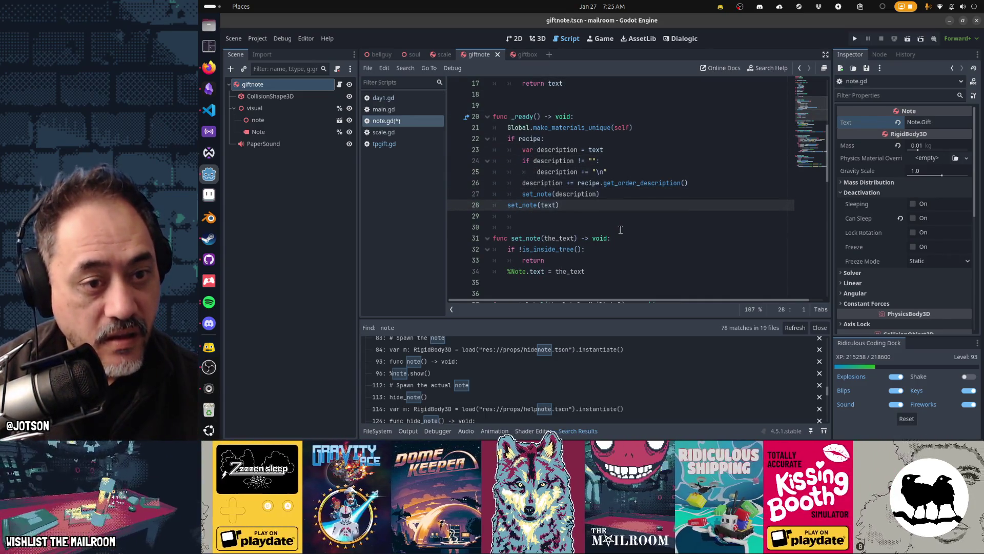
text(else:)
key(Return)
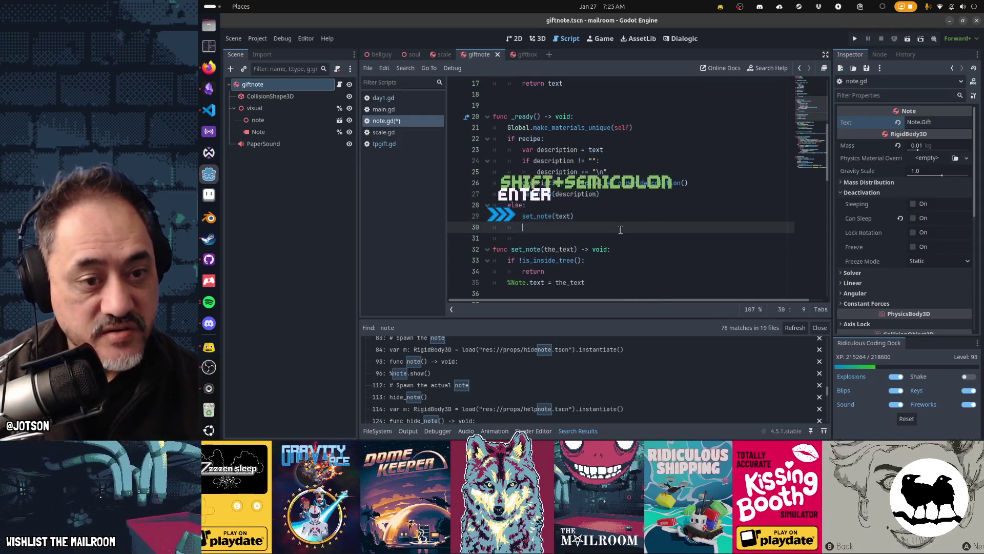
key(Down)
key(ctrl+x)
key(ctrl+x)
key(Return)
key(Return)
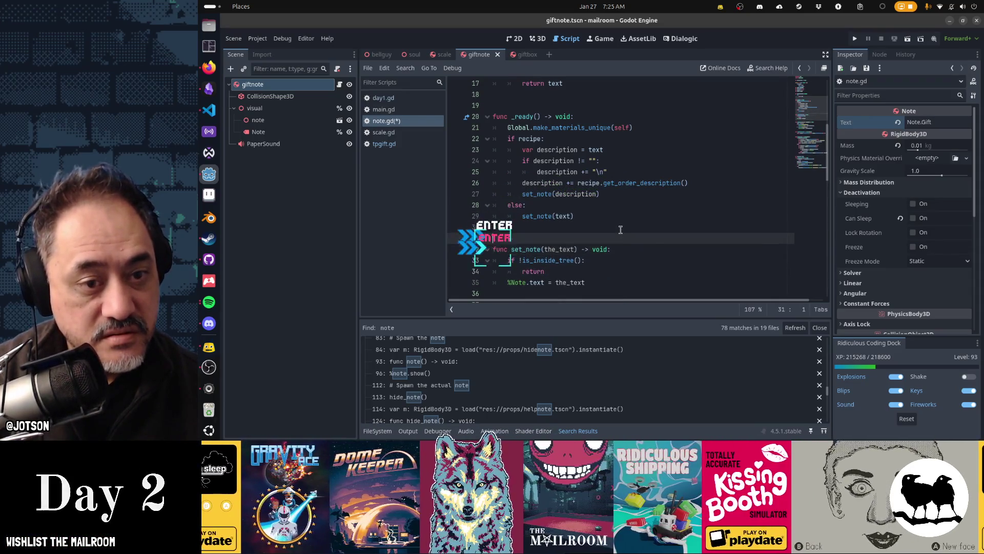
key(ctrl+s)
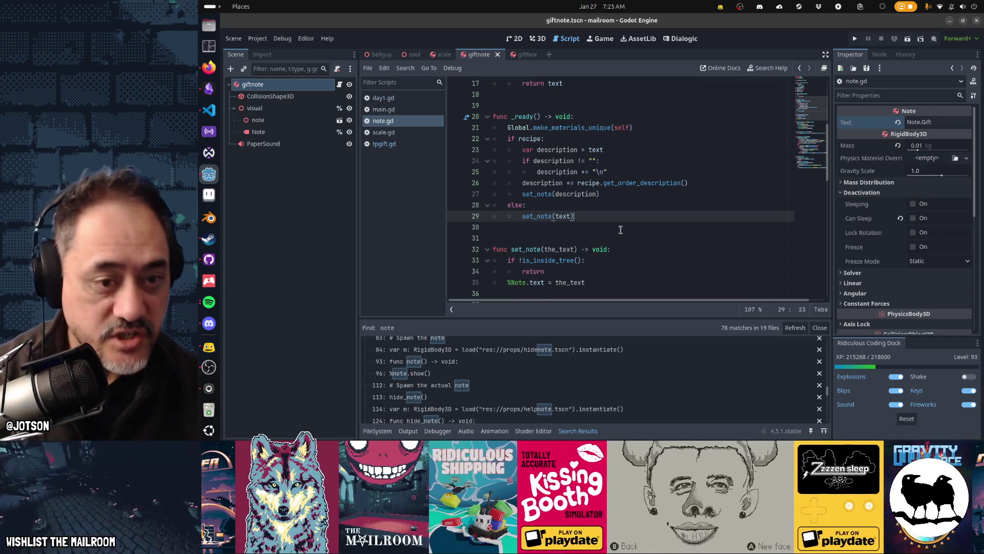
key(Up)
key(Up)
key(Up)
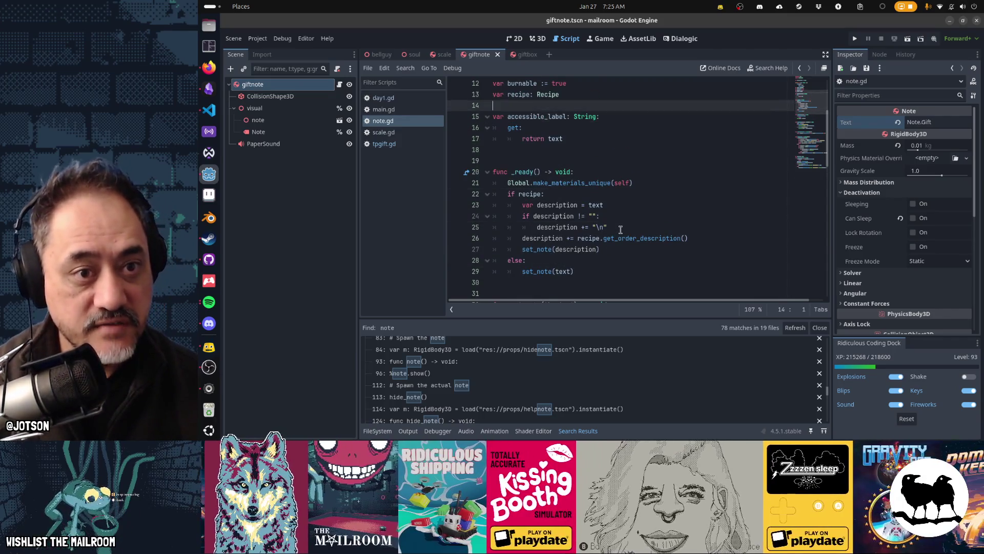
key(Up)
key(Up)
key(Up)
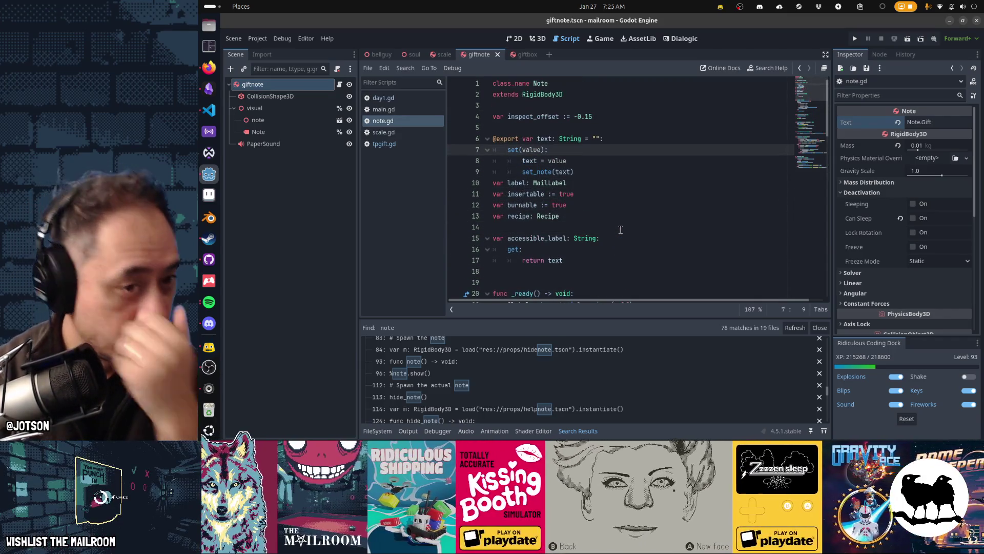
key(Down)
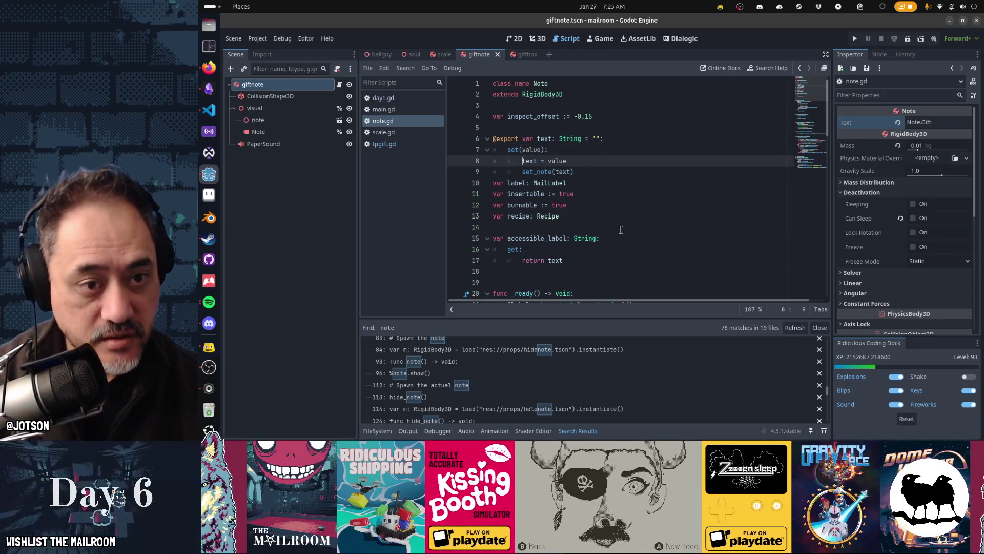
key(Down)
key(shift+End)
key(Up)
key(Up)
key(Up)
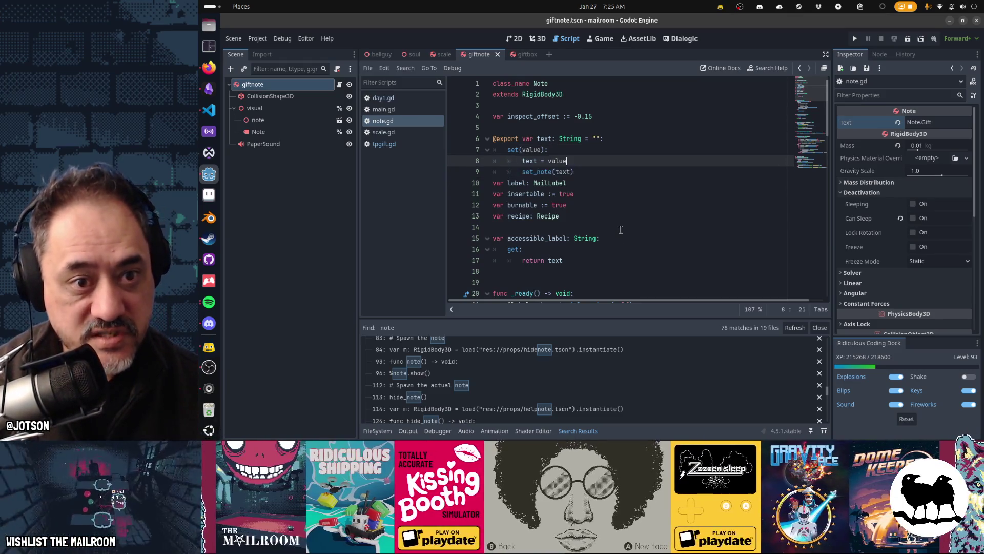
key(Down)
key(Down)
key(Down)
key(Down)
key(Down)
key(Down)
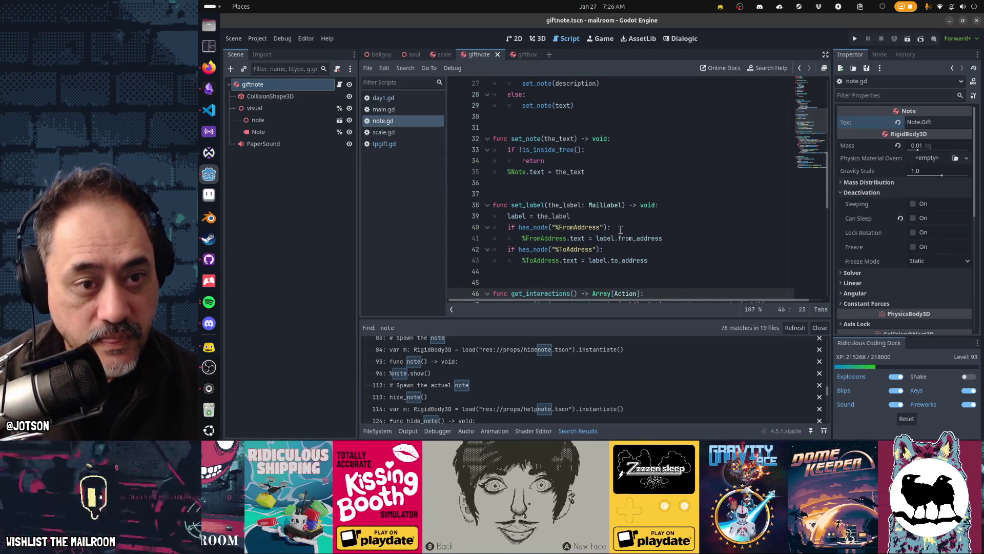
key(Up)
key(Up)
key(Up)
key(shift+Home)
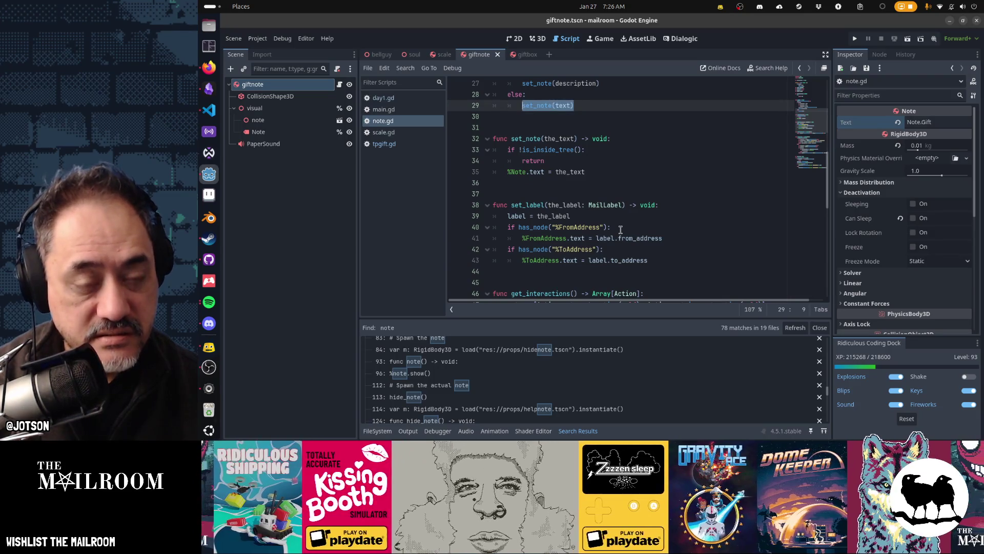
key(Down)
key(Down)
key(Down)
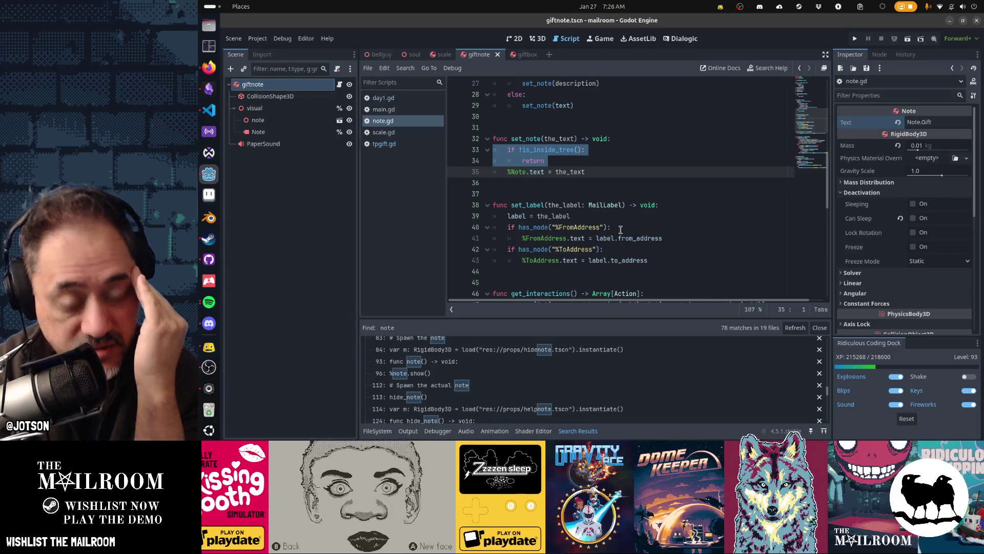
key(Page_Up)
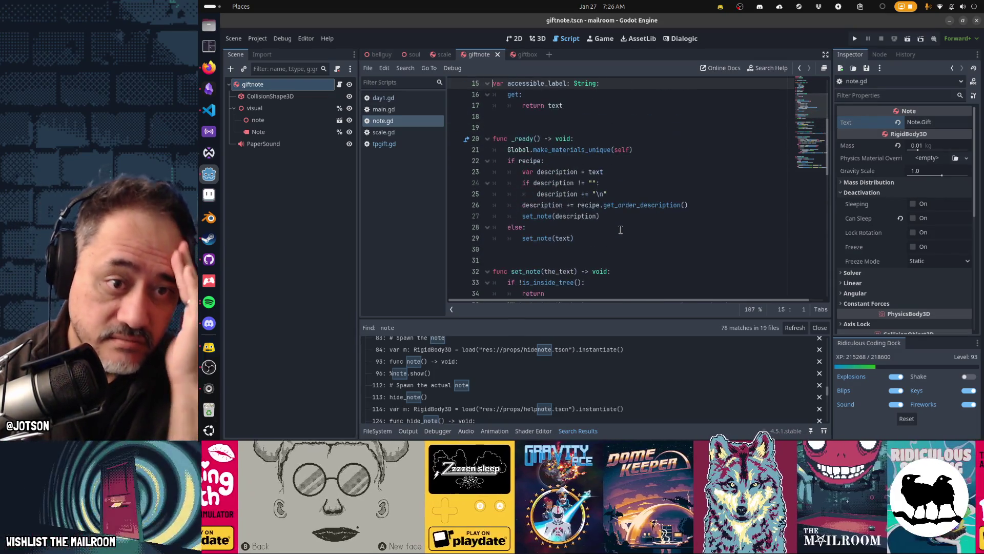
key(Up)
key(Up)
key(Up)
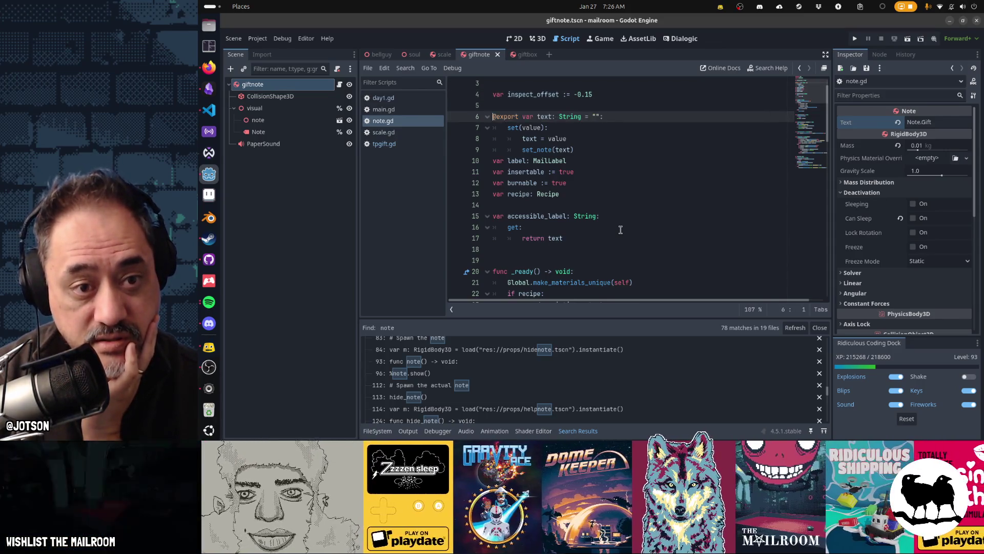
key(Down)
key(Down)
key(Down)
key(shift+End)
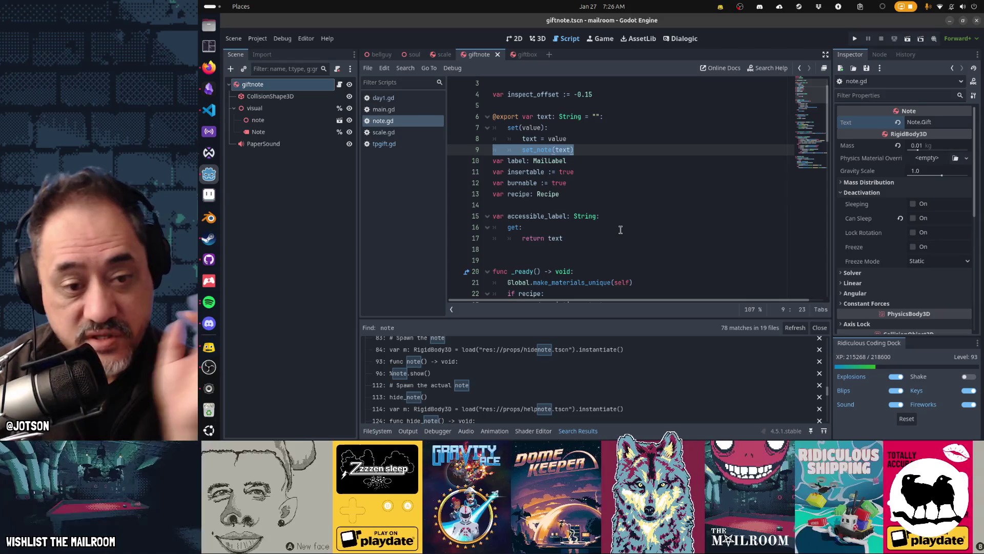
key(Down)
key(Down)
key(Down)
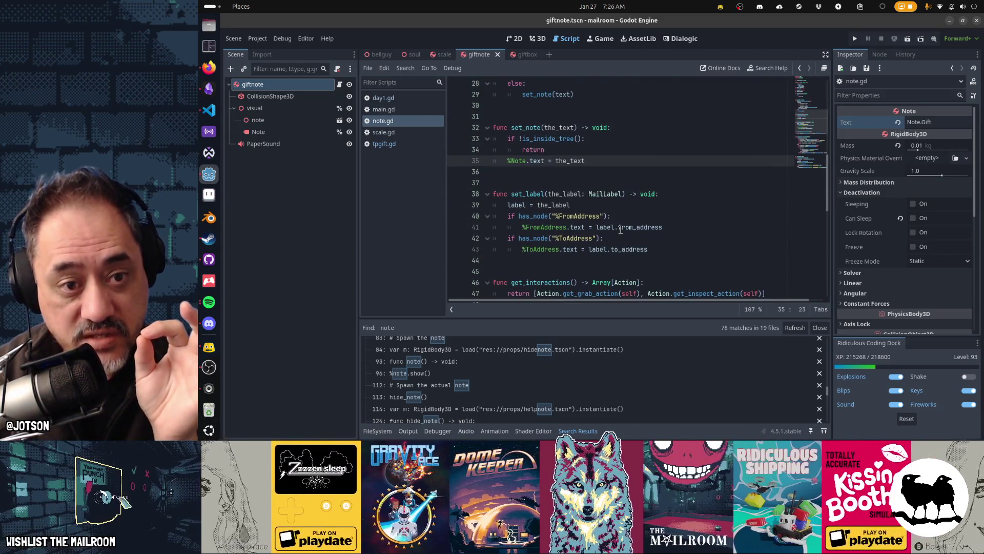
key(Up)
key(Up)
key(Down)
key(Down)
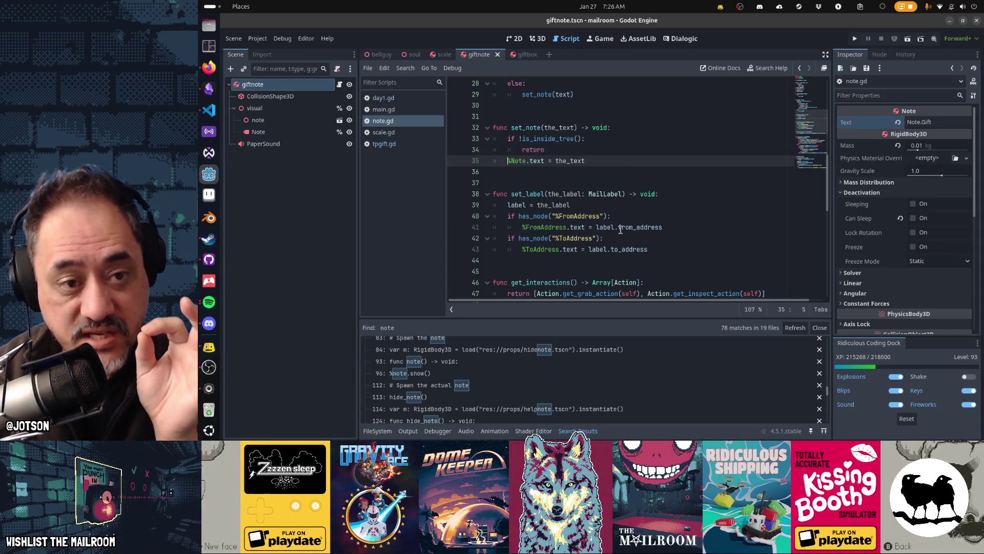
key(Home)
key(shift+End)
key(Up)
key(Up)
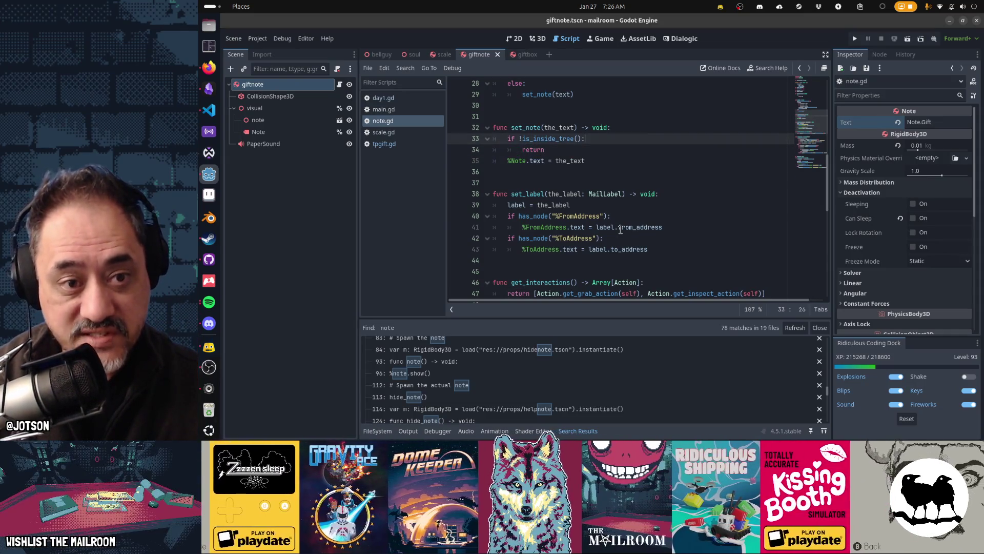
key(shift+End)
key(Down)
key(Down)
key(shift+Home)
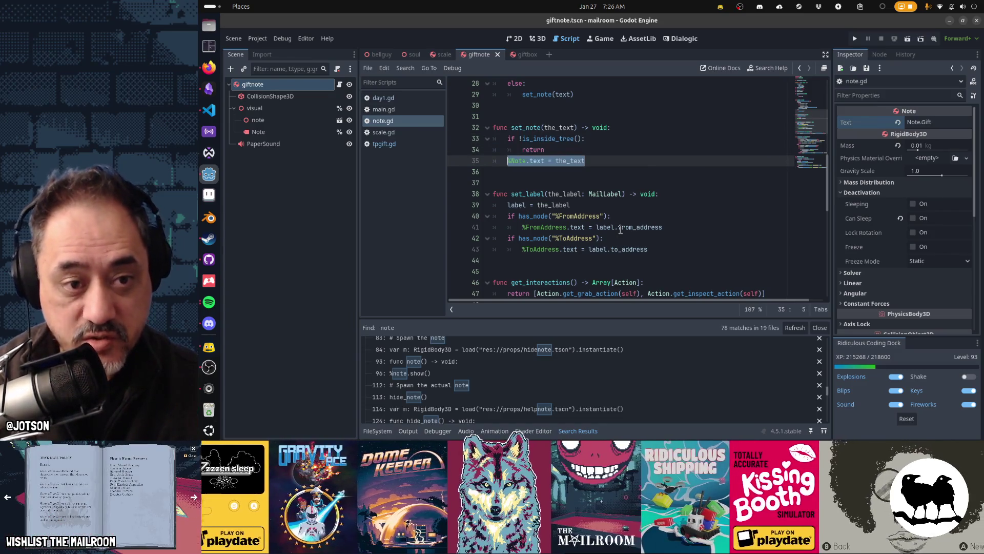
key(Up)
key(Up)
key(Up)
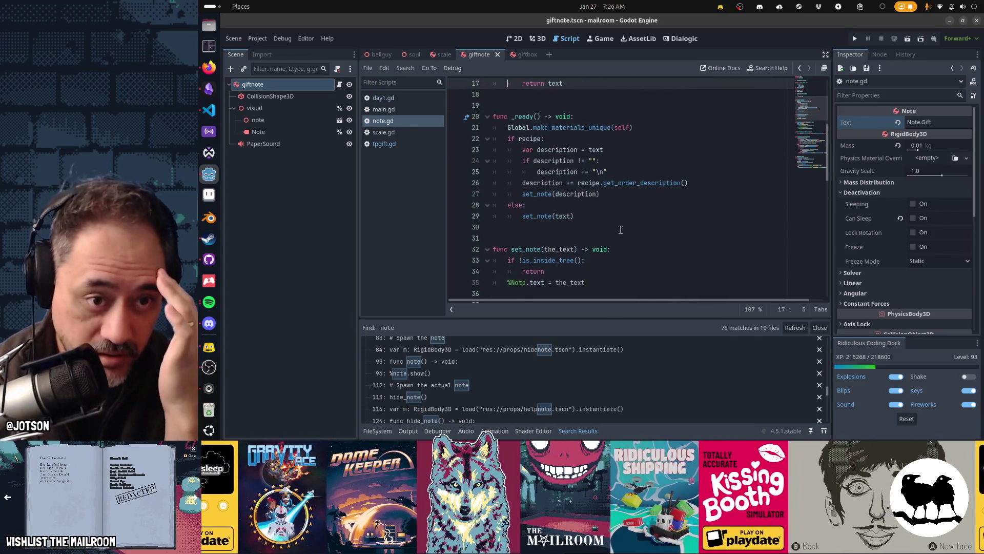
key(Down)
key(Down)
key(Down)
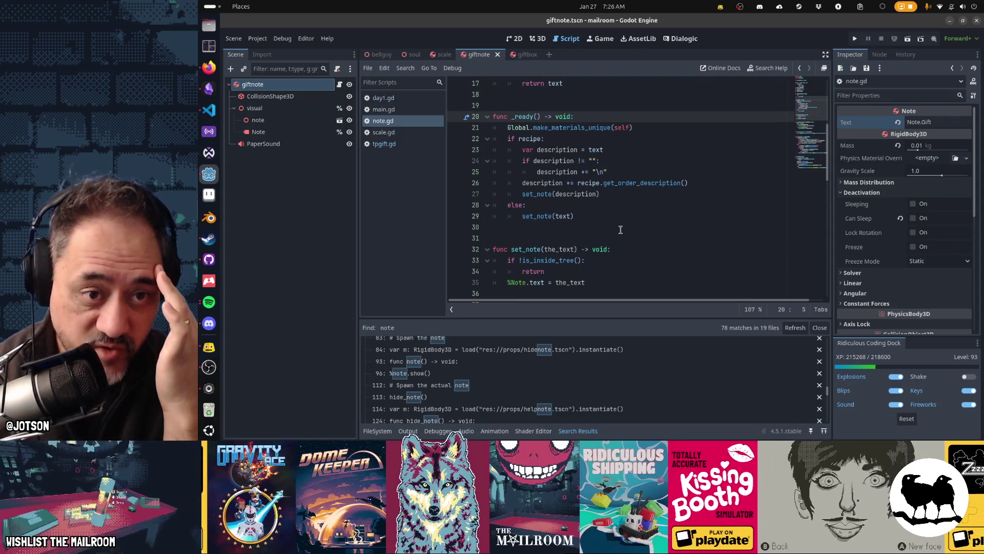
key(Down)
key(Down)
key(Down)
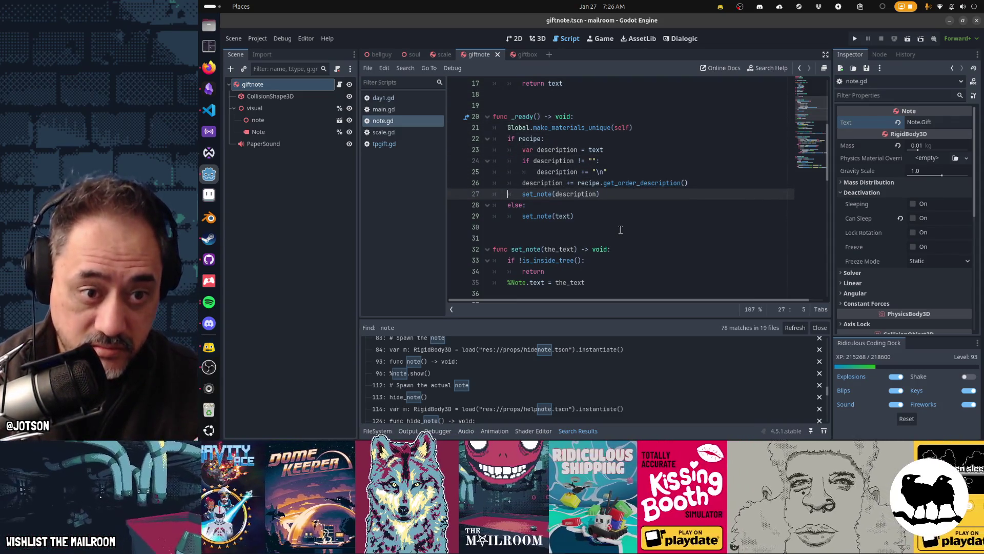
key(Down)
key(Down)
key(Home)
key(shift+End)
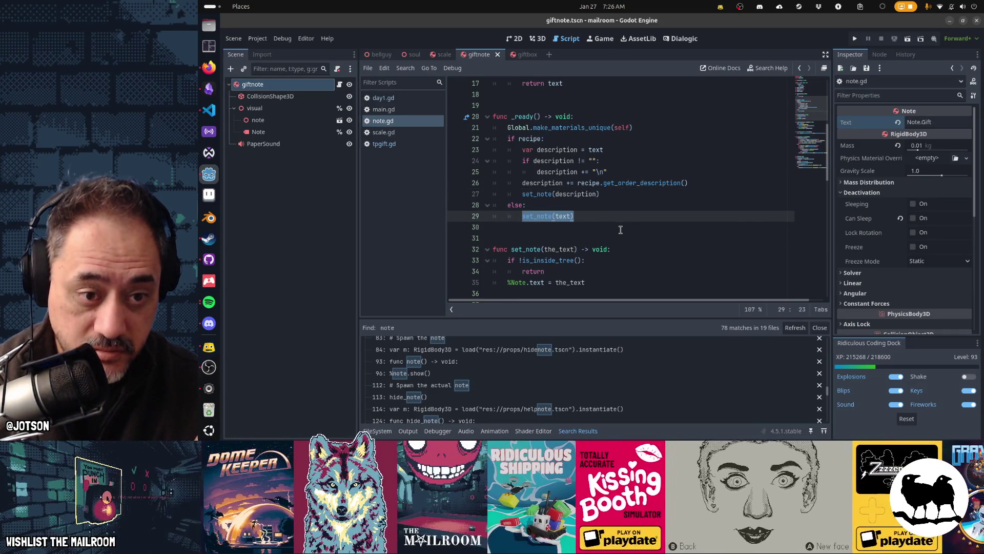
key(Down)
key(Down)
key(Down)
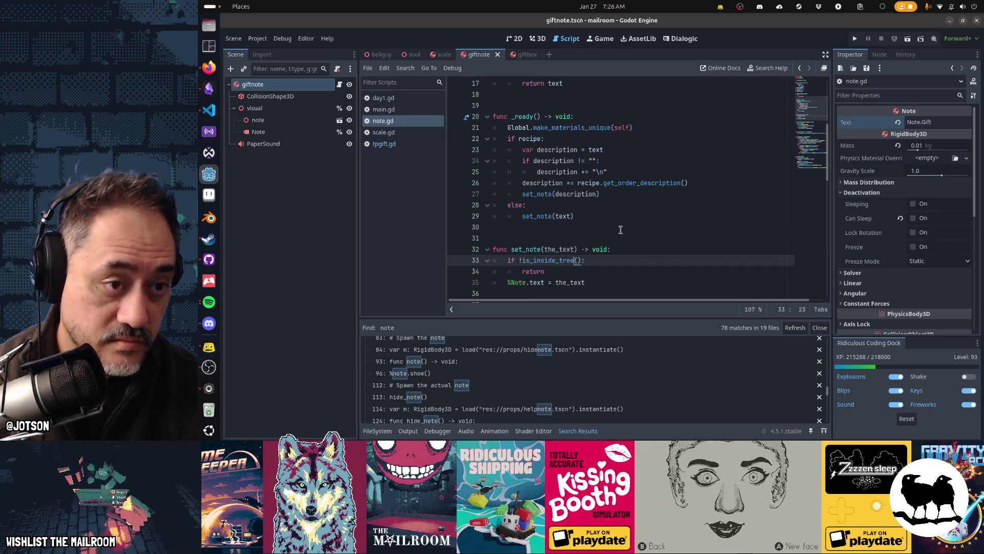
Run the project with F5 and start Play demo from the hidden F1 Testing menu
key(F5)
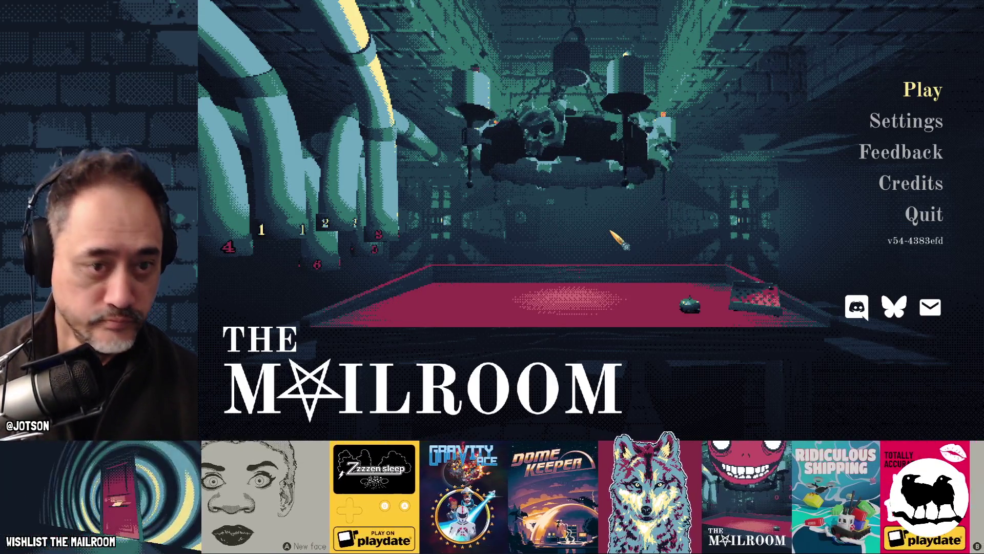
key(F1)
click(616, 145)
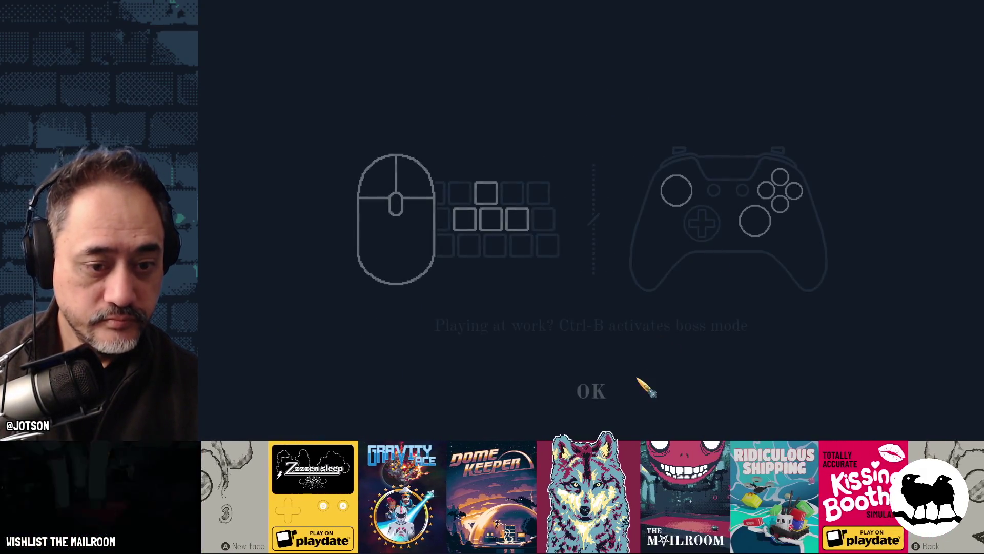
Dismiss the controls and inspect tutorial cards, then spawn test mail through the debug console
click(589, 391)
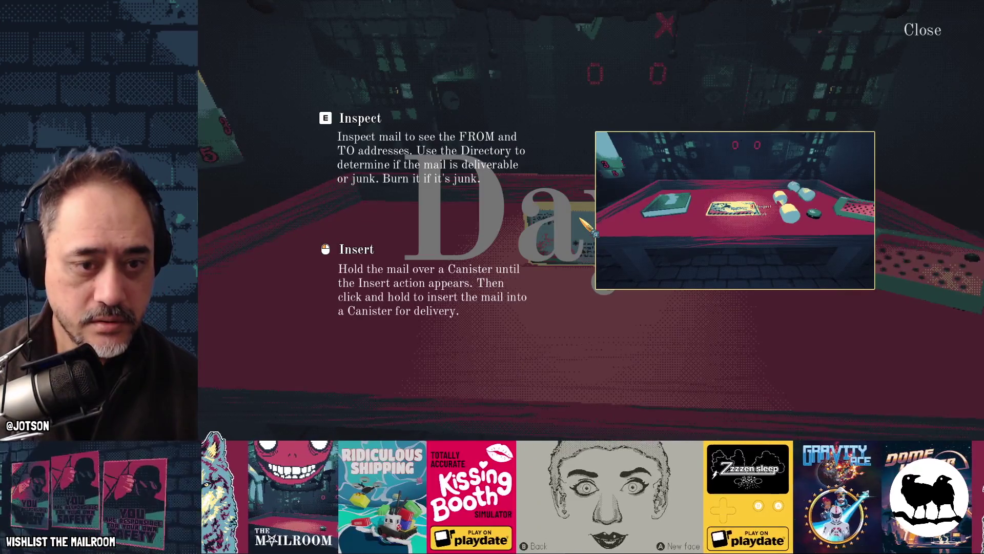
click(582, 218)
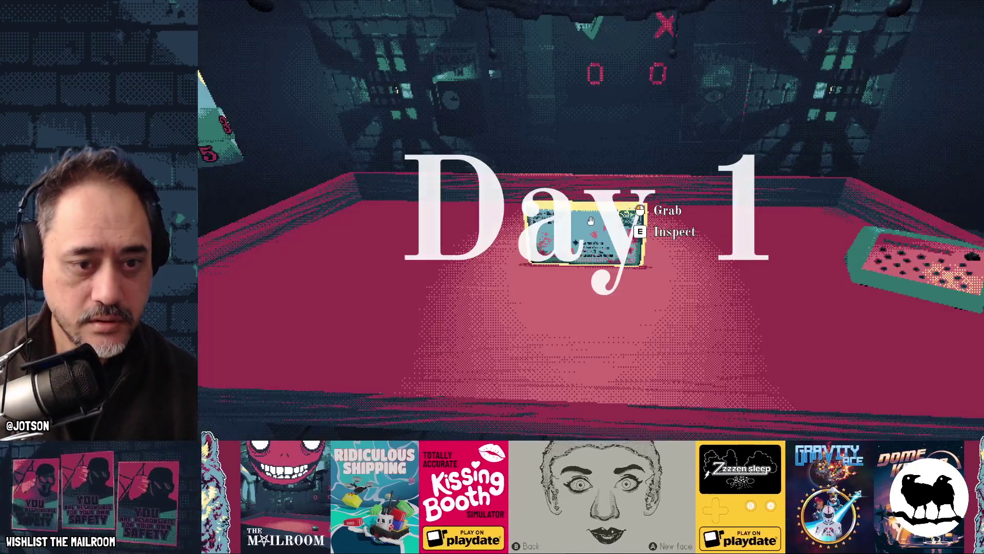
key(grave)
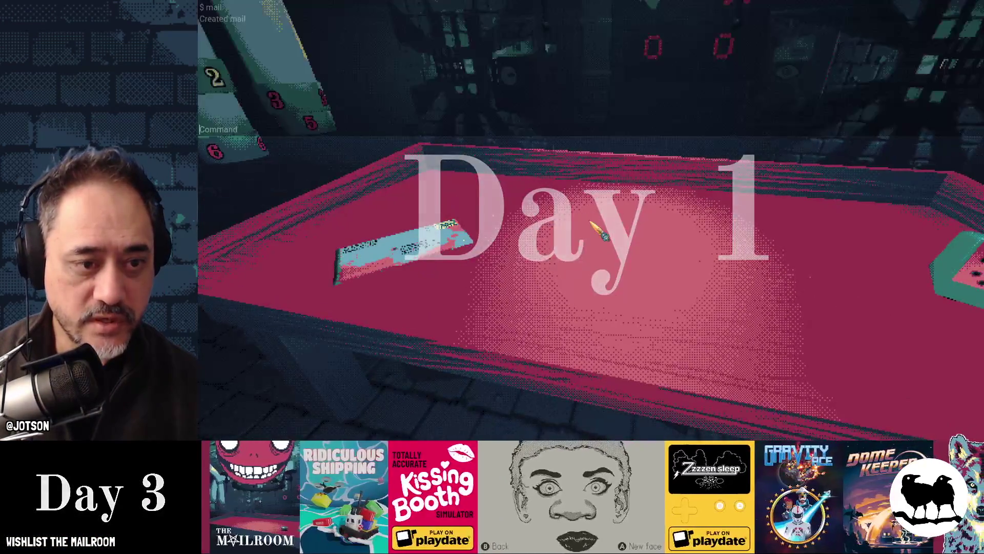
key(grave)
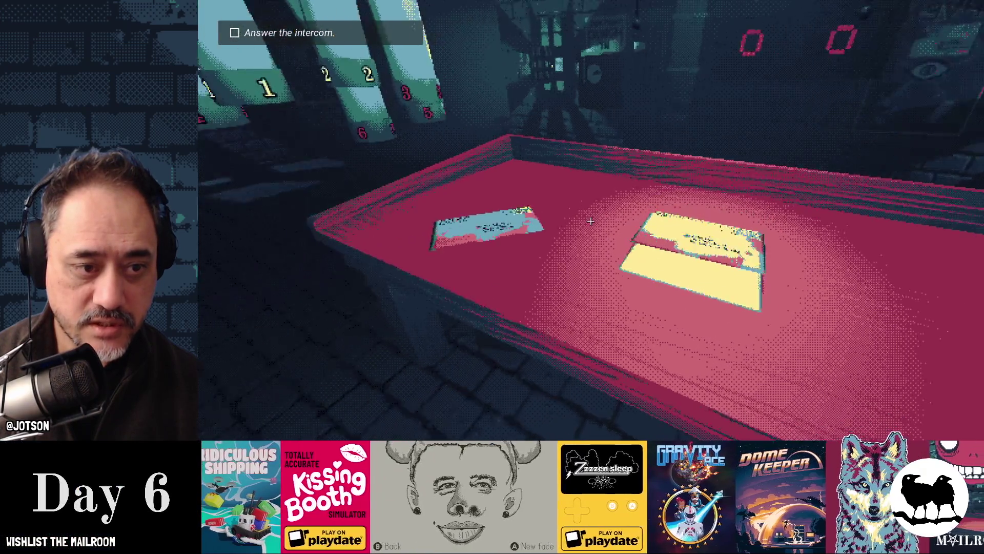
Take the letter out of the package, drop it on the table, and light the stove fire
click(592, 220)
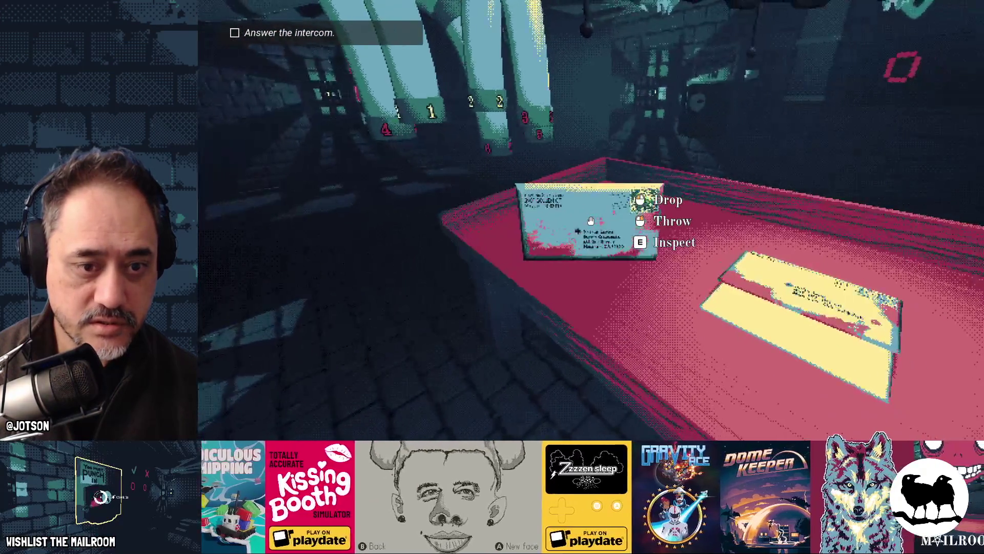
click(592, 221)
key(grave)
key(grave)
key(grave)
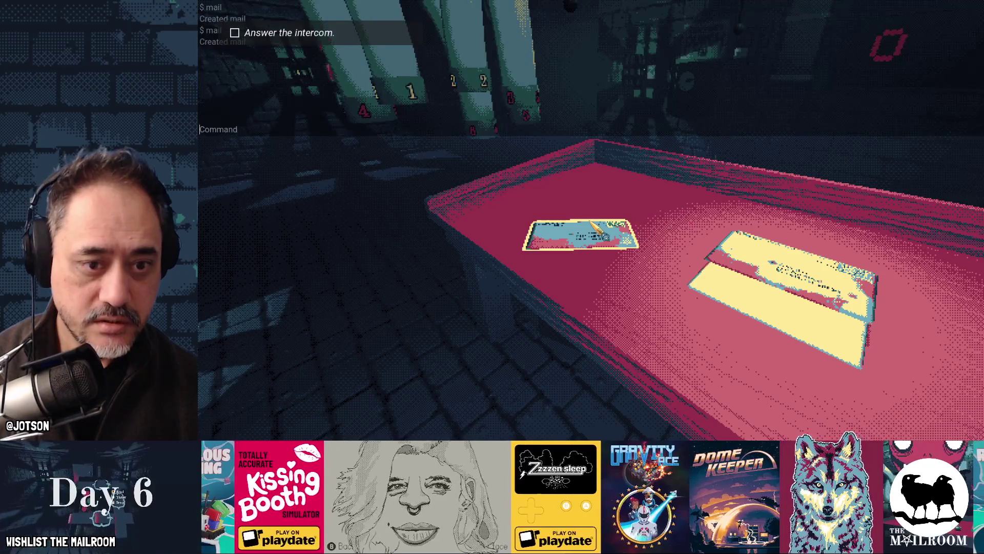
key(grave)
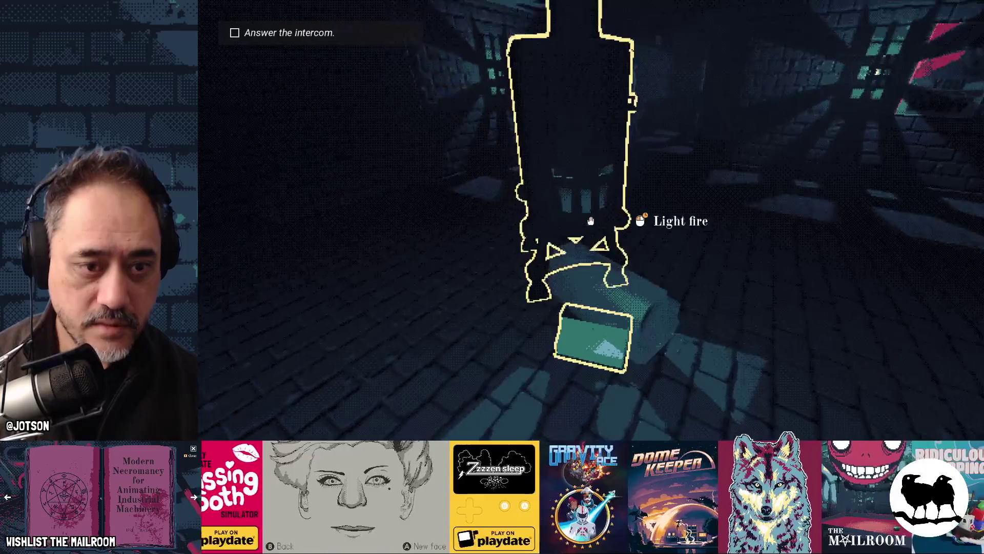
click(592, 220)
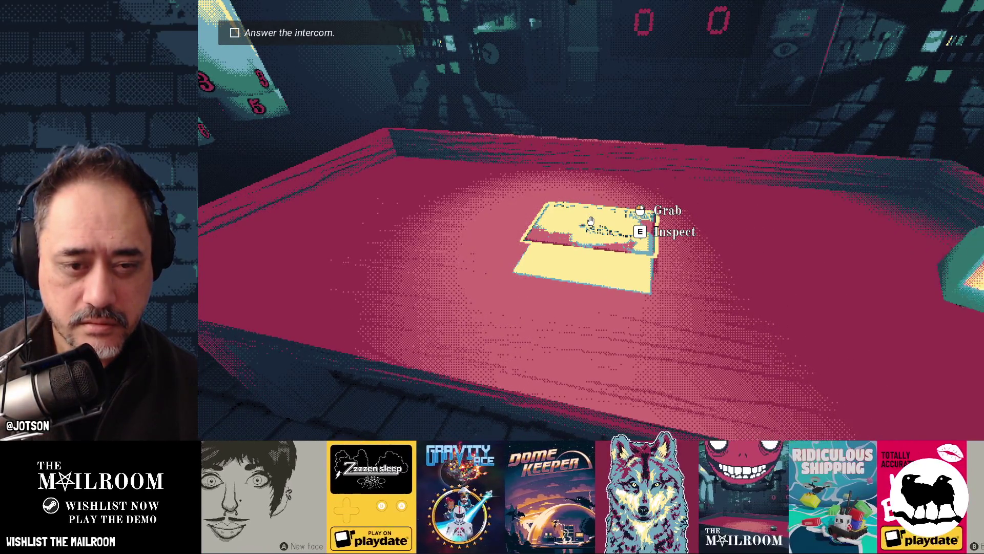
Inspect and handle the letter, close the tutorial, and answer the intercom
key(e)
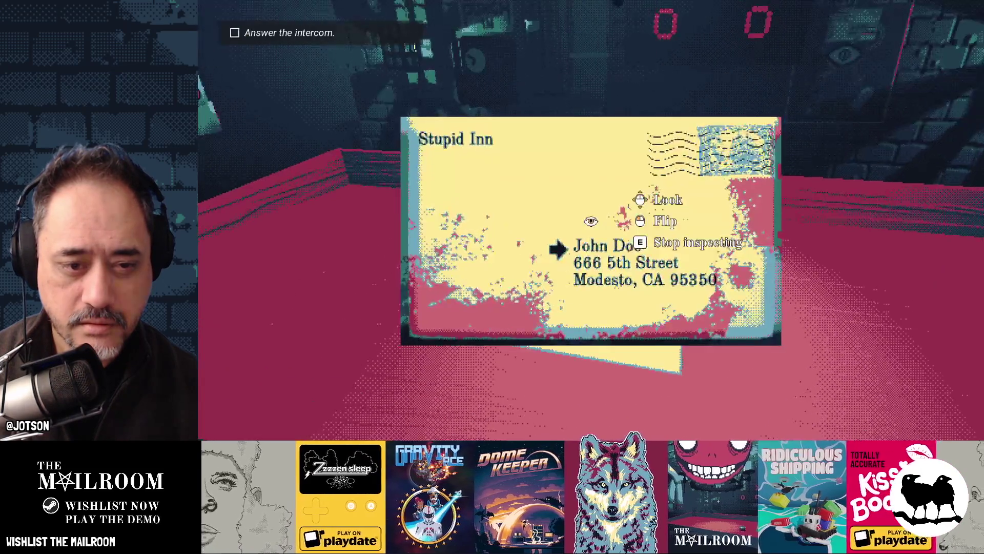
key(e)
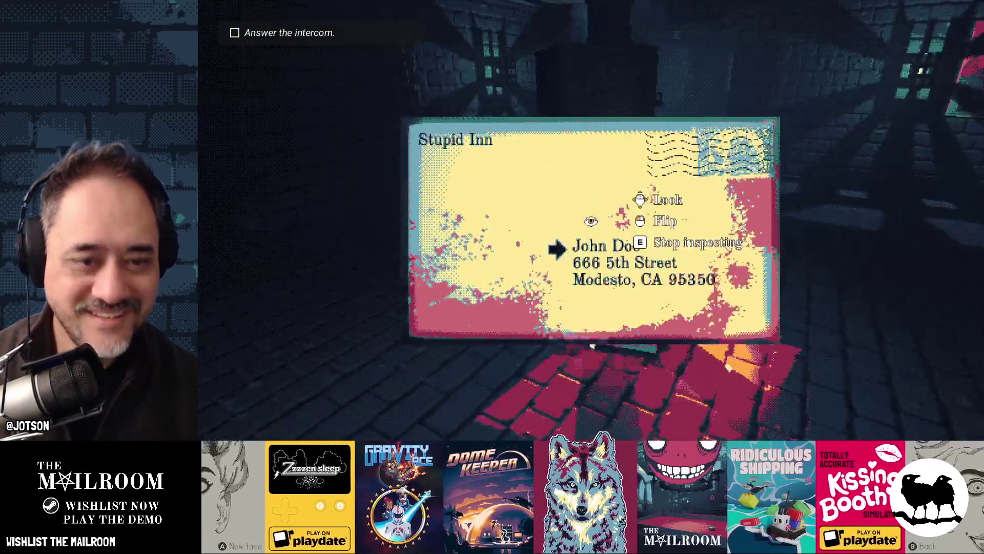
key(e)
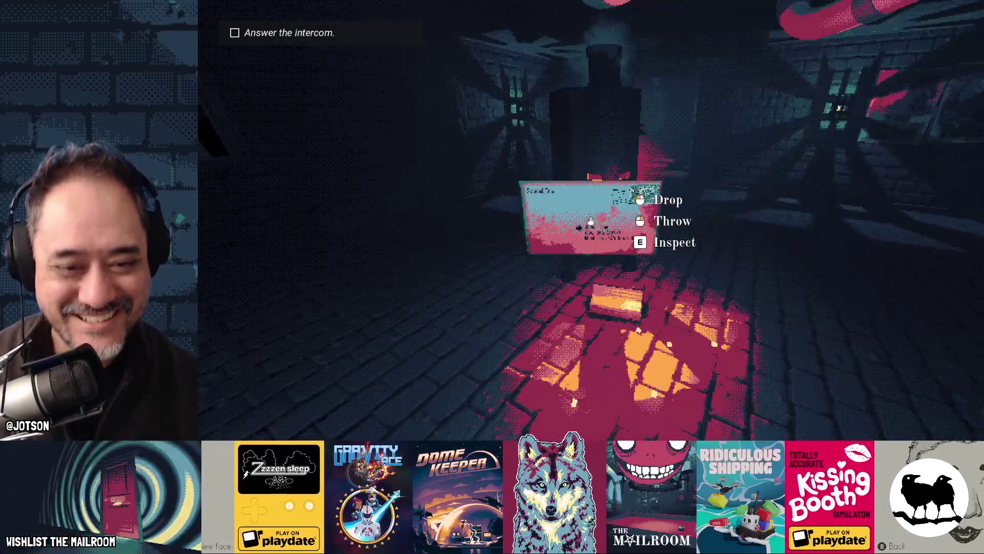
click(591, 220)
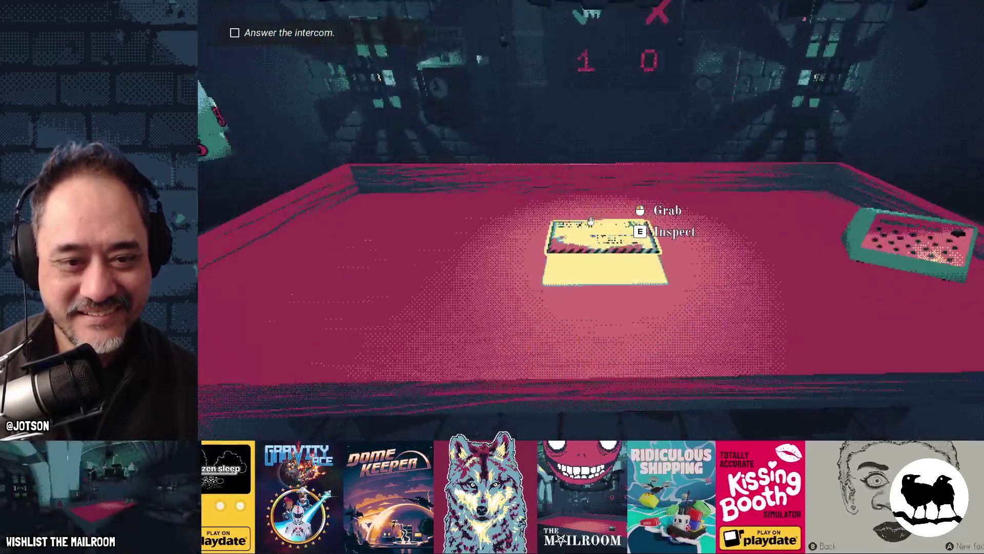
click(591, 220)
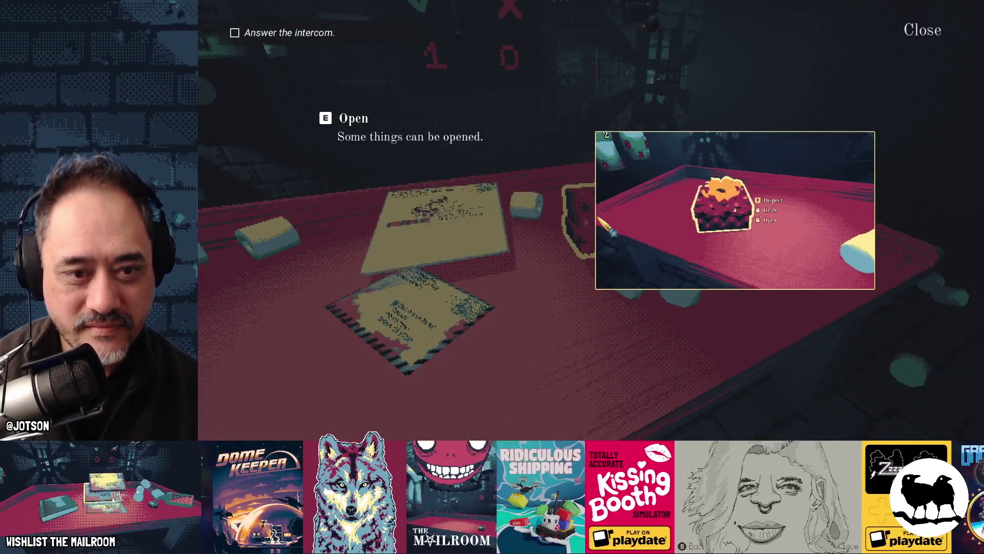
click(590, 220)
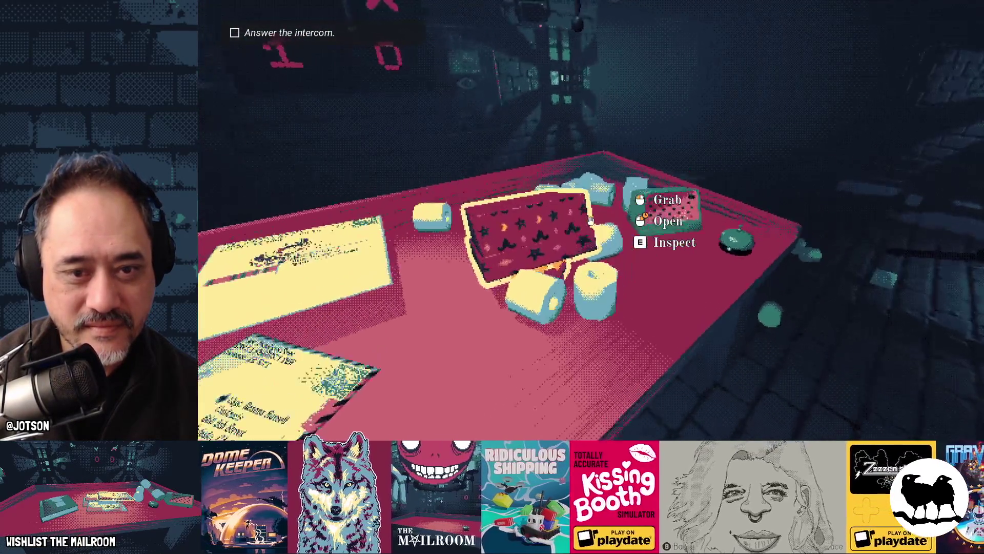
click(595, 227)
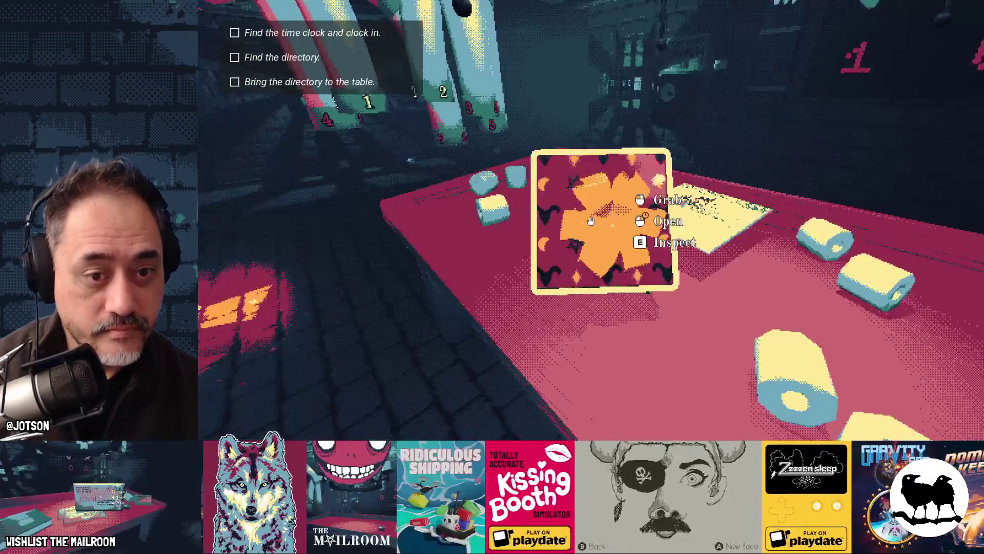
Open the gift box, read its Chamber of Commerce note, then toss the toilet rolls and orange lid
right_click(590, 220)
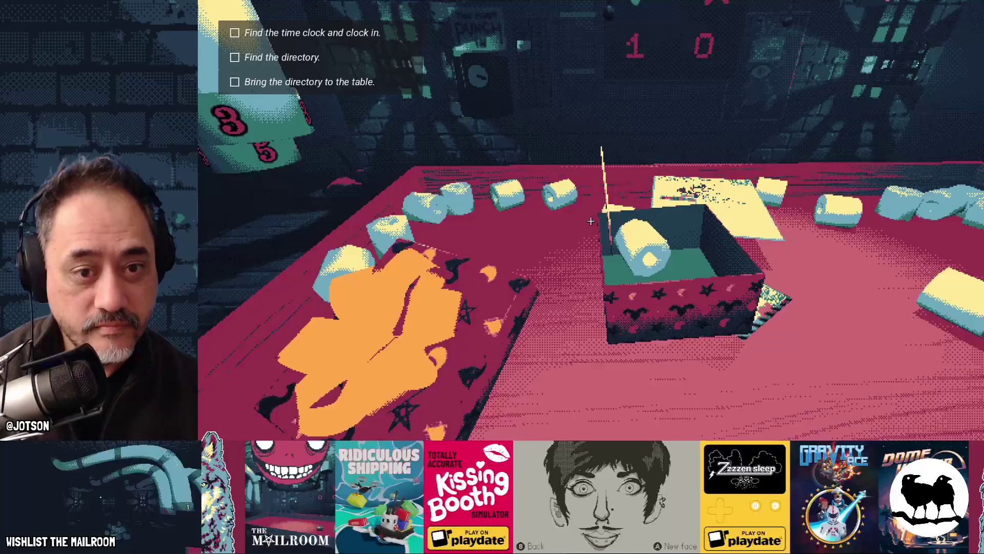
click(590, 220)
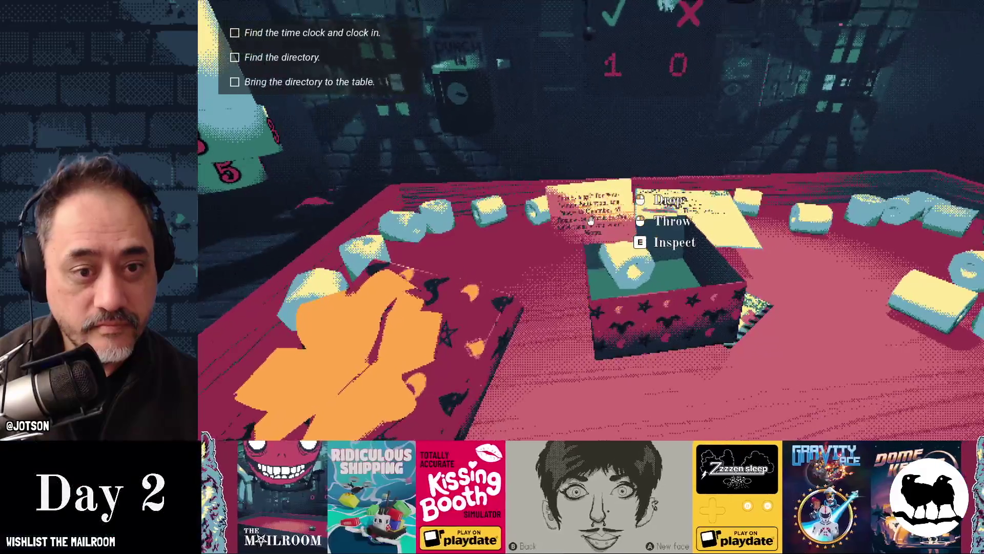
key(e)
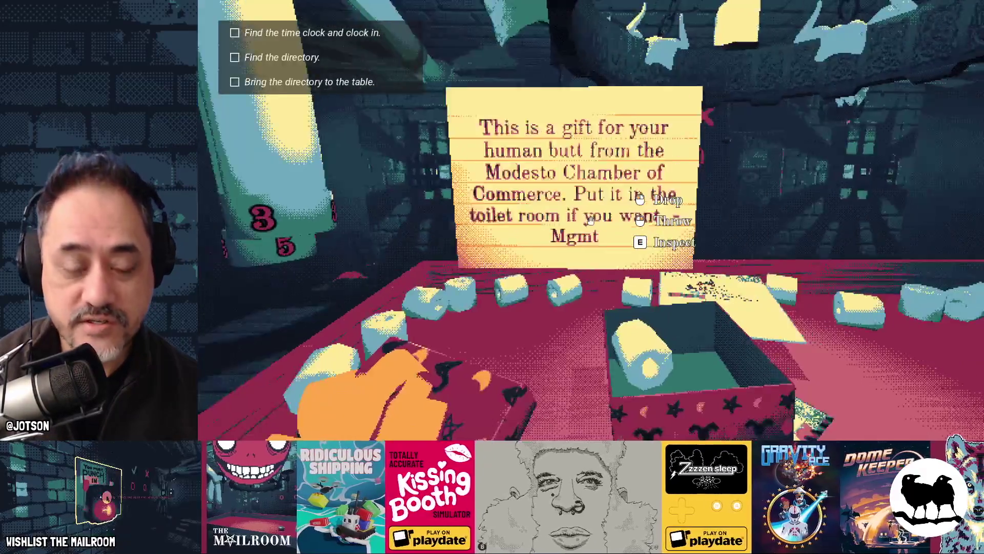
key(e)
click(591, 221)
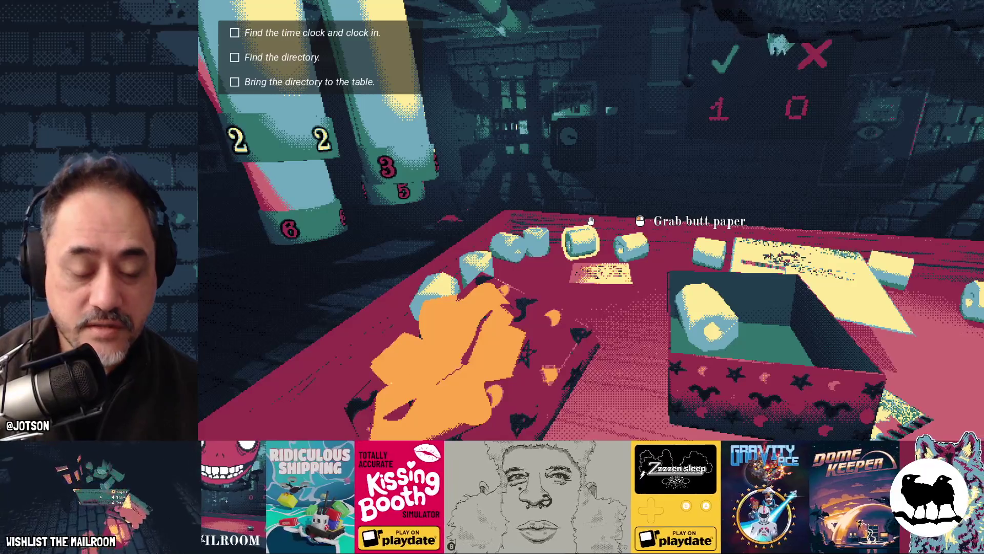
click(591, 221)
right_click(591, 220)
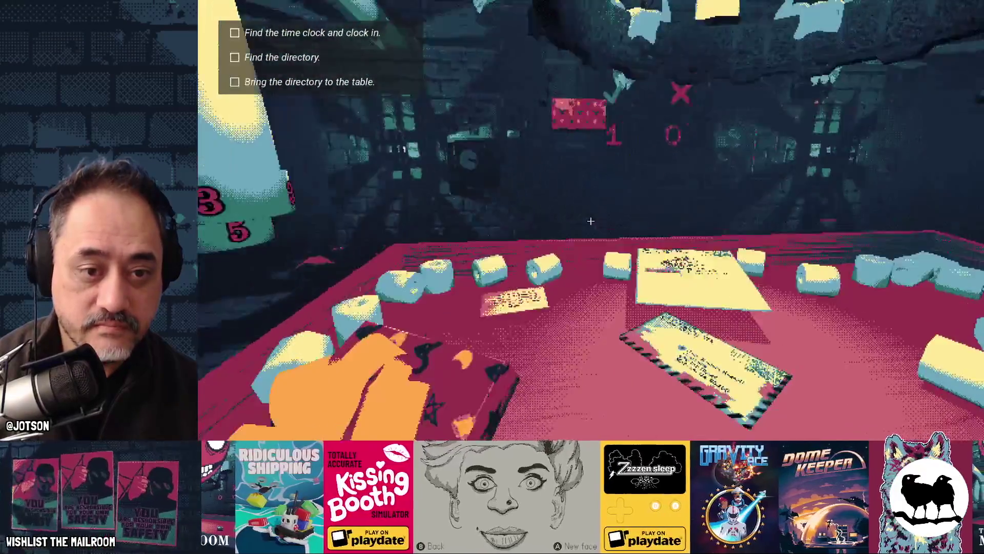
click(591, 221)
click(591, 221)
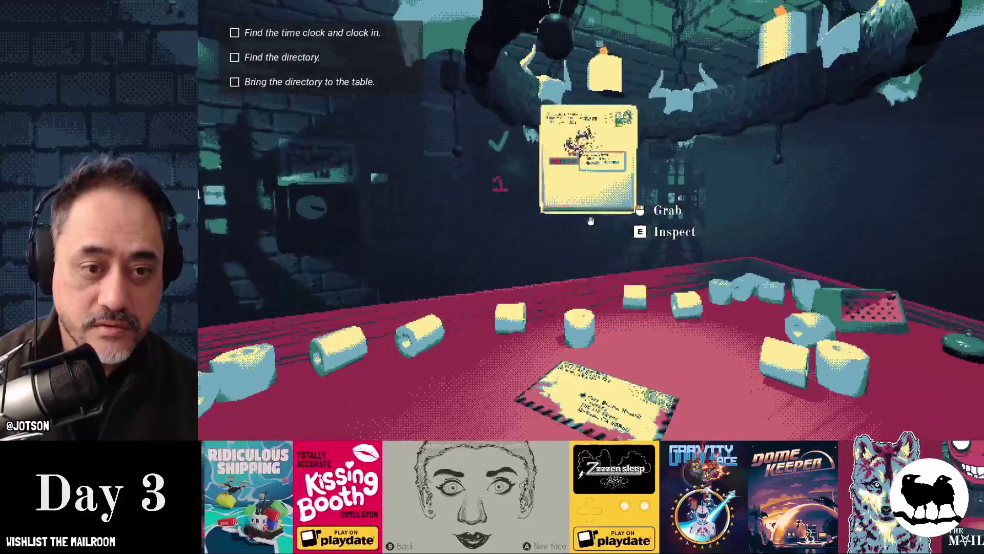
Drop the note, check the Obsidian notes window, and resume the game from the pause menu
click(591, 221)
click(590, 220)
key(alt+Tab)
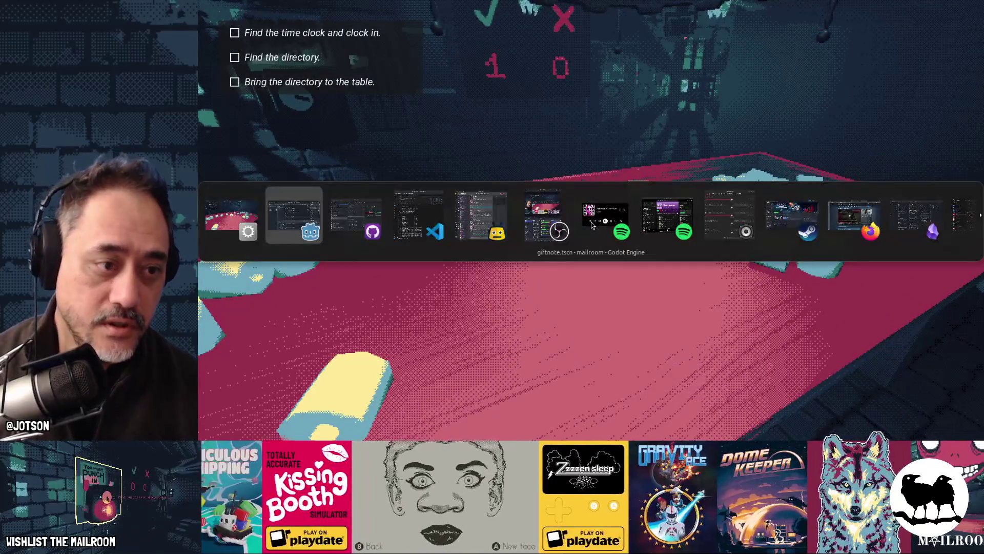
key(Tab)
key(Tab)
key(Tab)
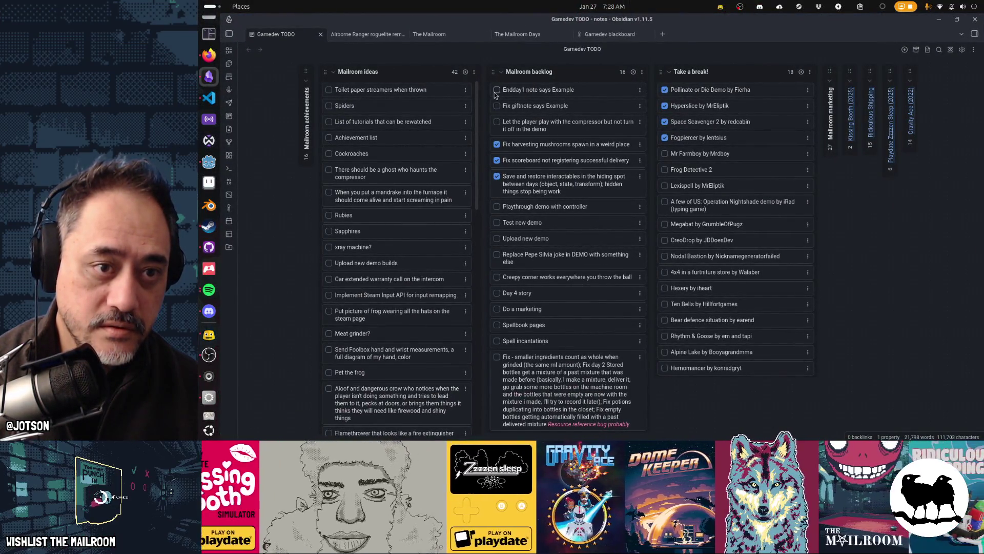
key(alt+Tab)
click(595, 164)
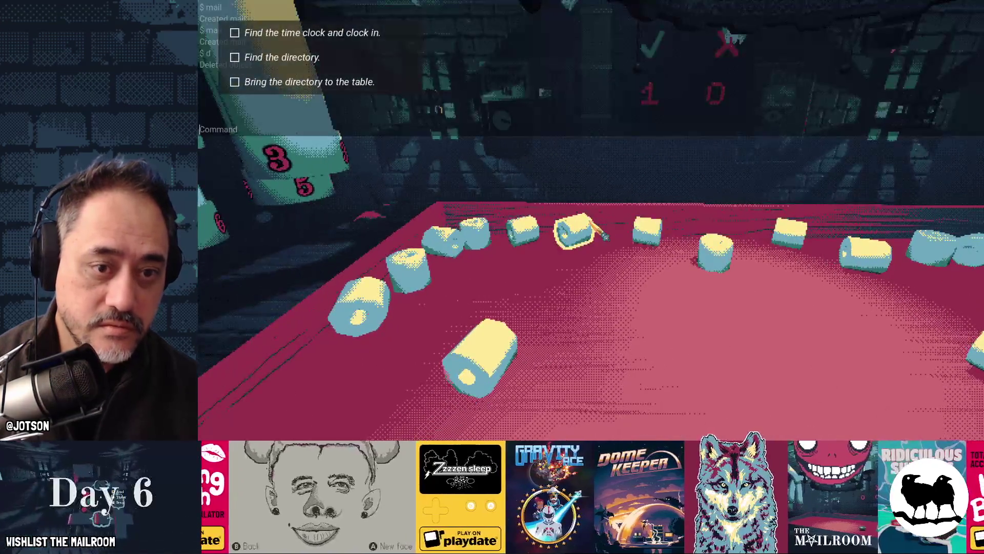
Spawn the Laboratory end-of-day box with the 'a enddaybox' command in the developer console
text(a endday1)
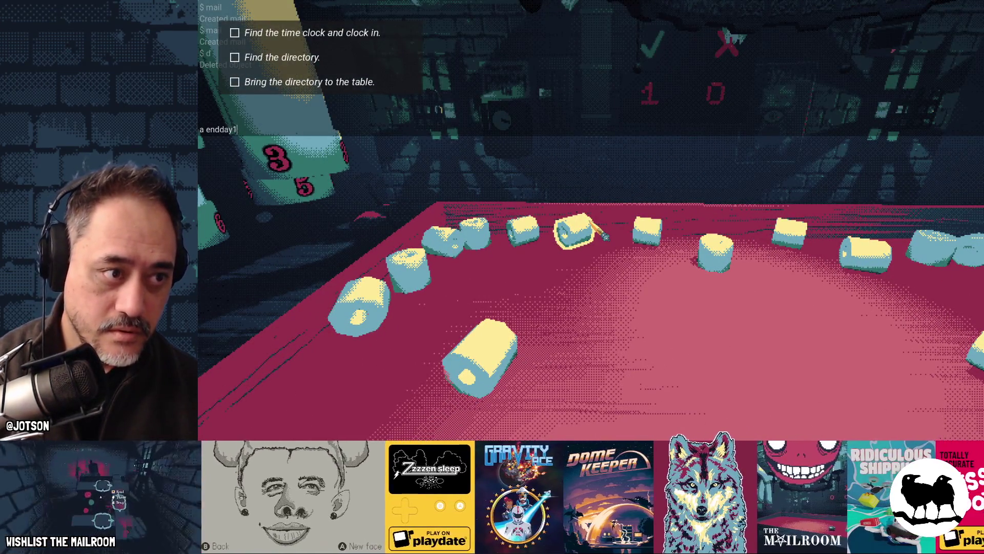
key(Escape)
key(grave)
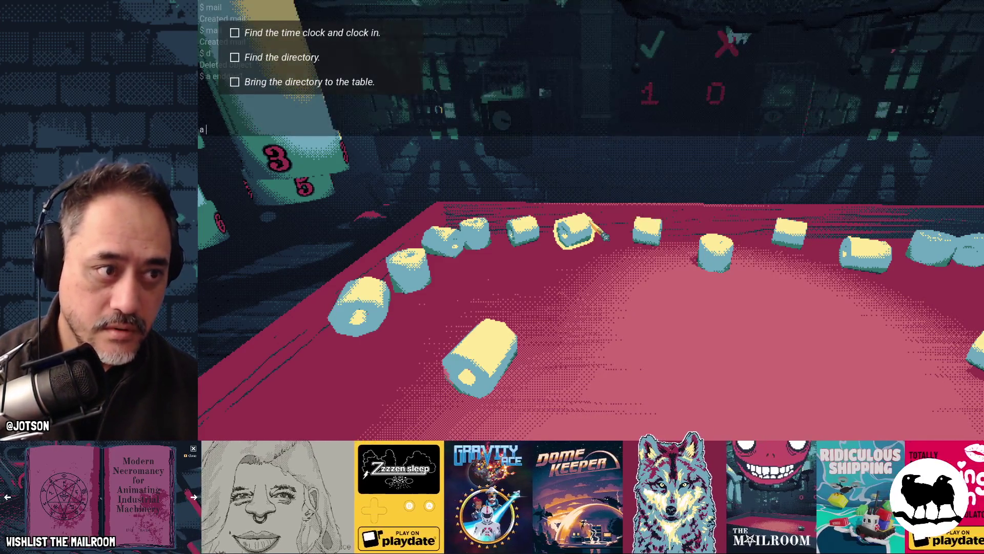
text(_of_day)
key(Return)
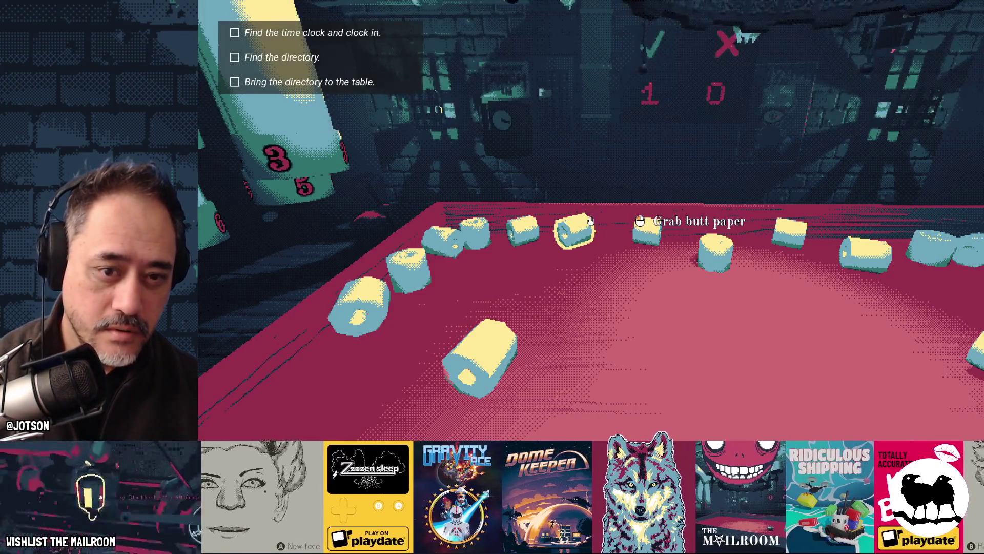
key(grave)
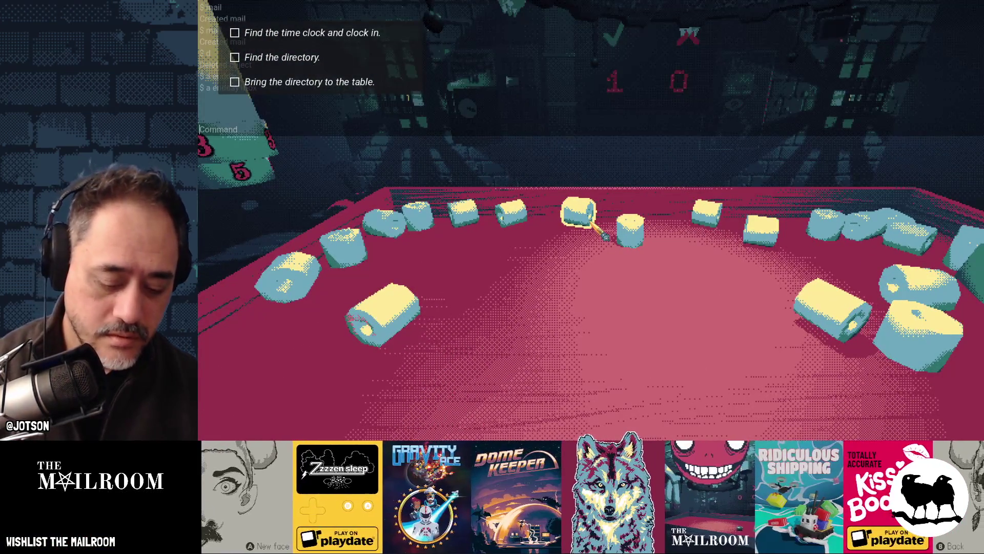
key(grave)
key(grave)
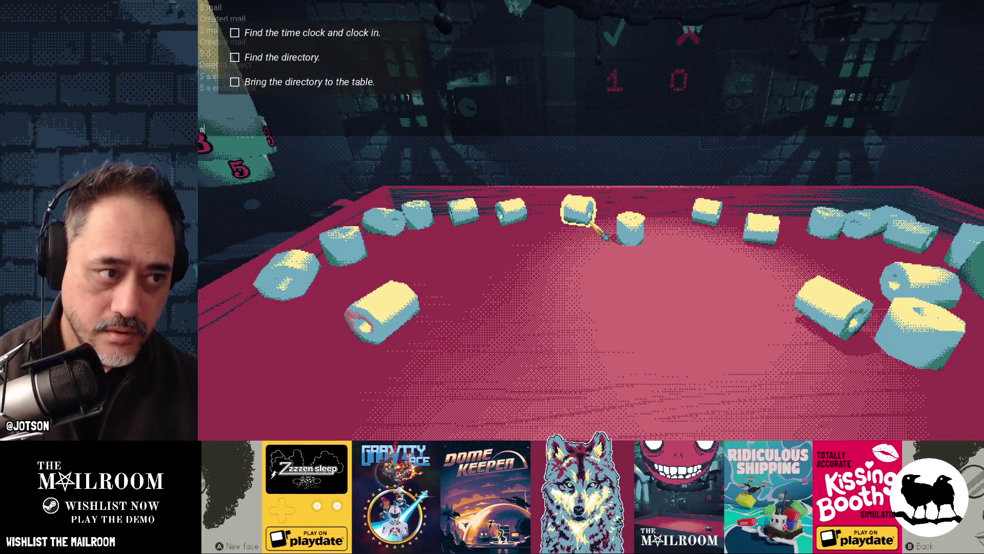
text(ox)
key(Return)
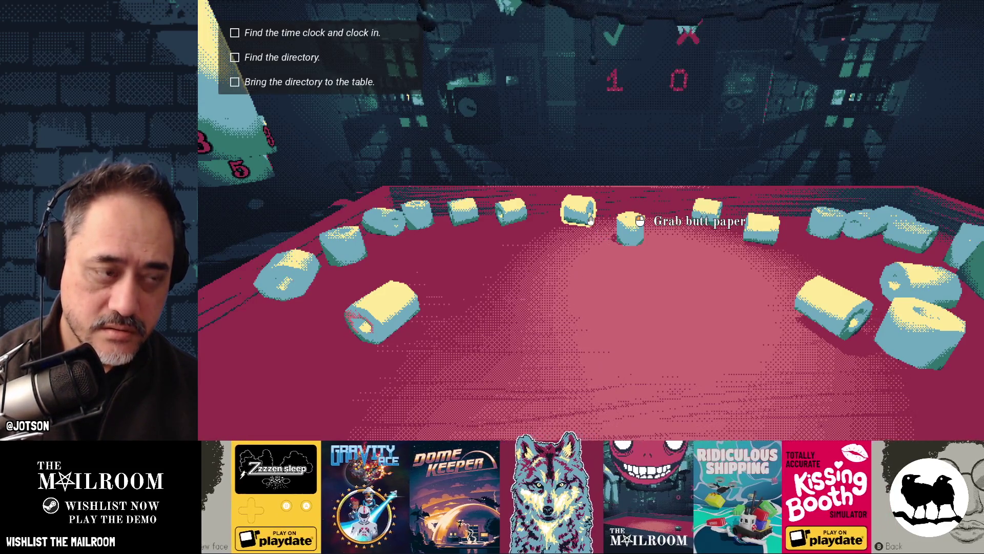
key(grave)
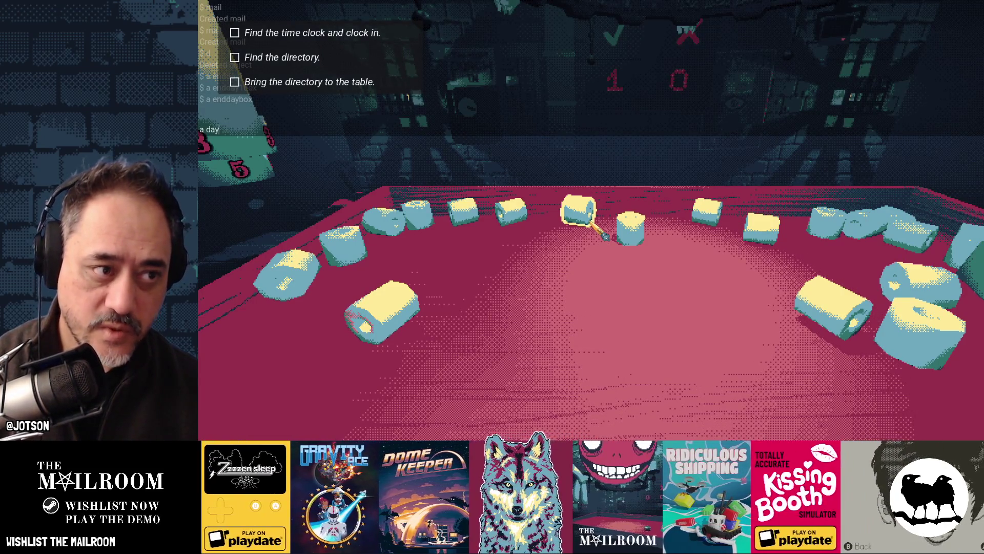
text(box)
key(Return)
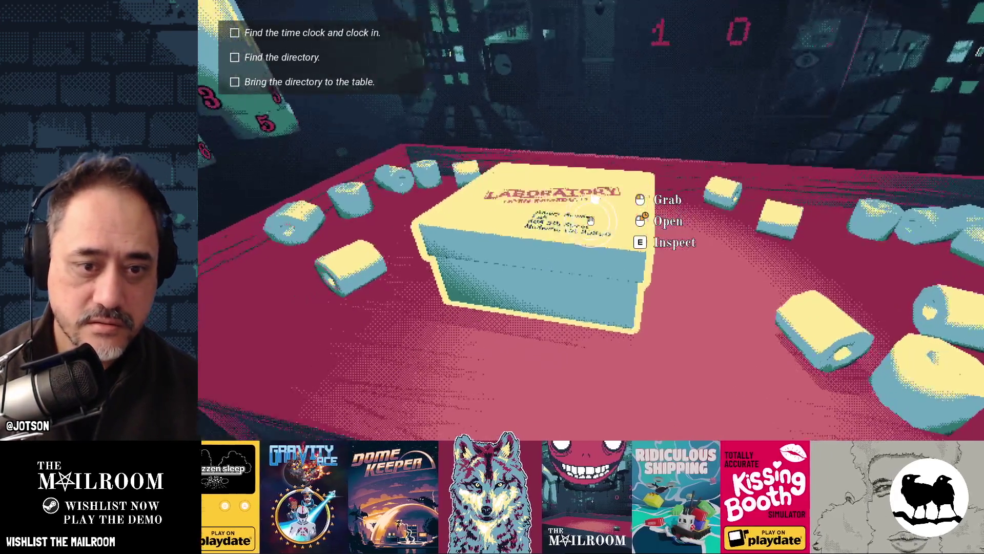
Open the Laboratory box and read the flipped note about processing the frog
click(592, 220)
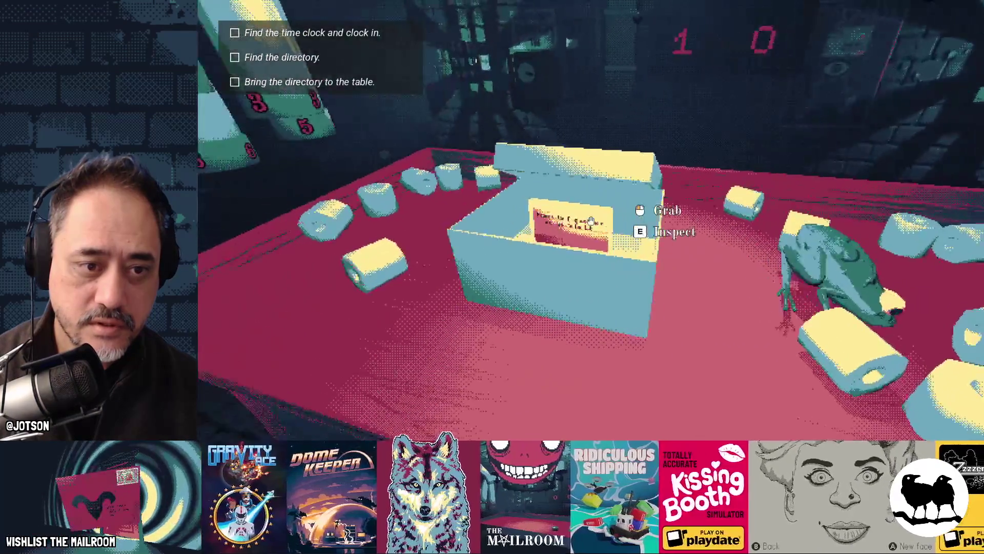
right_click(591, 220)
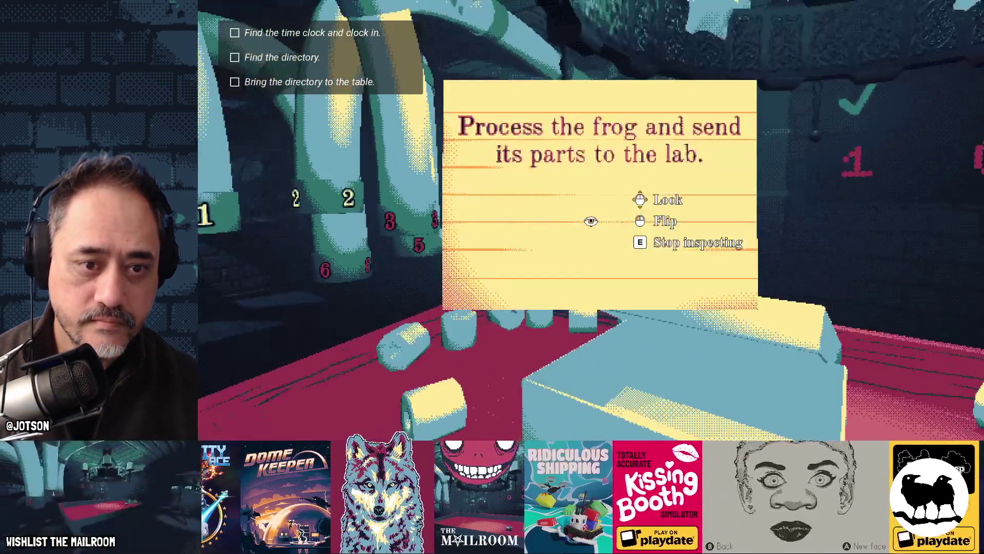
click(591, 220)
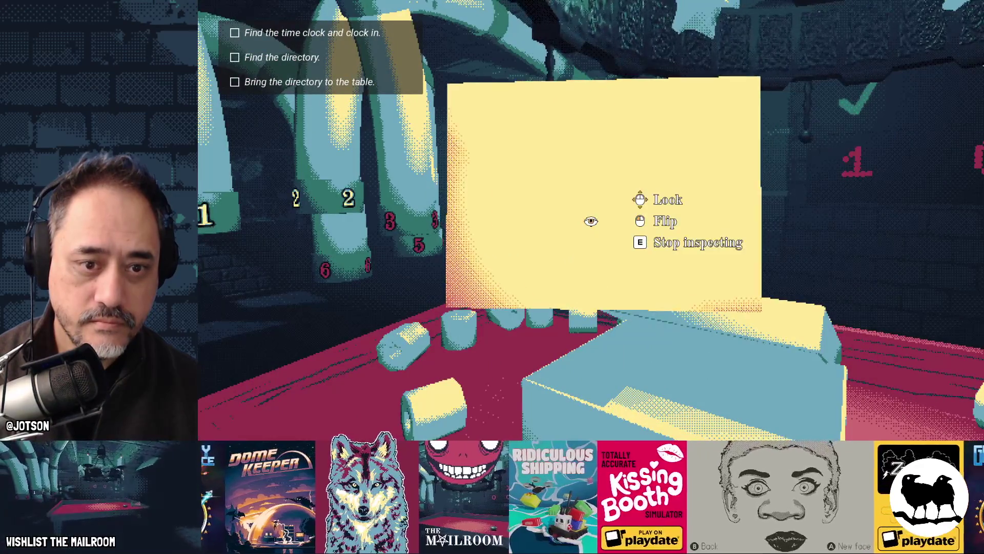
key(e)
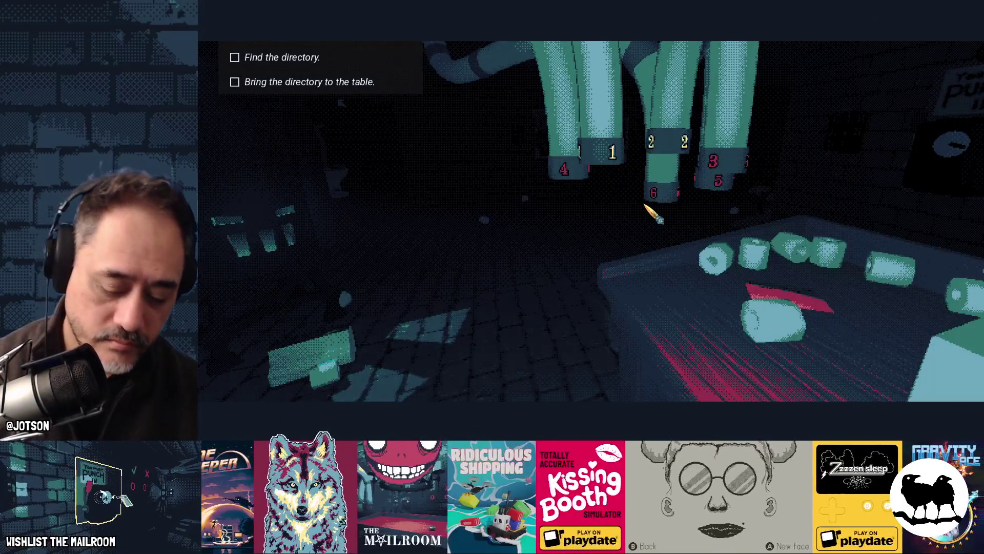
key(alt+Tab)
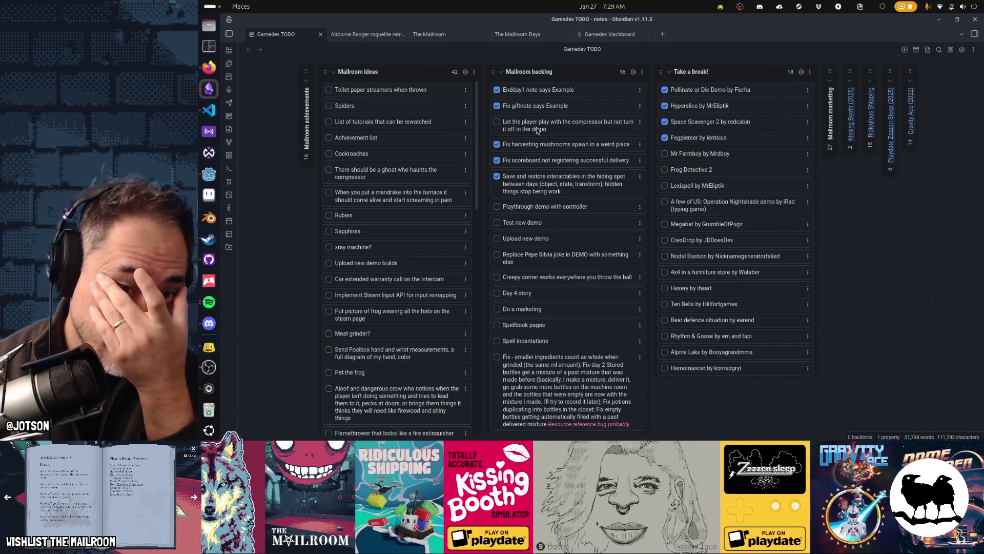
Drag the compressor card below the completed Mailroom backlog tasks, then bring Godot forward
drag(537, 127, 536, 190)
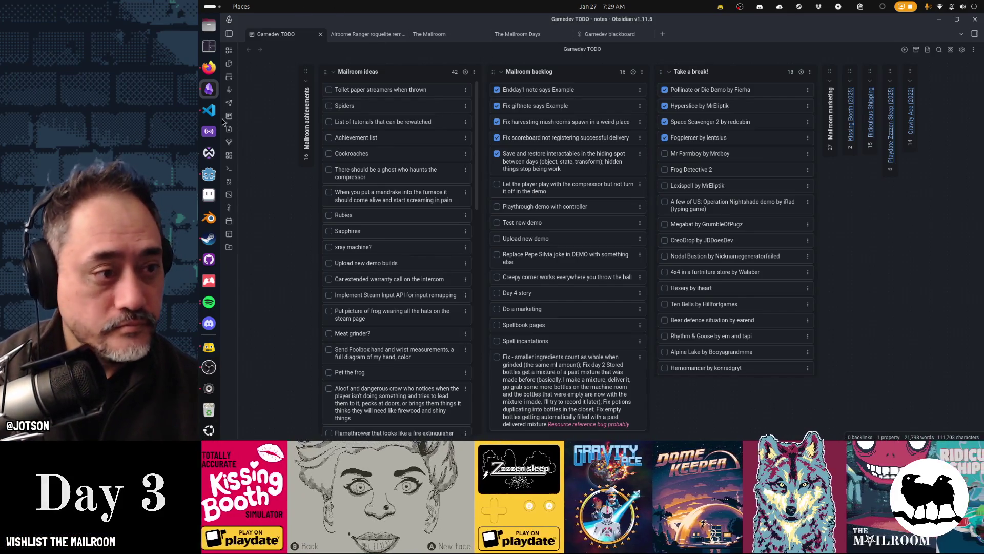
click(208, 174)
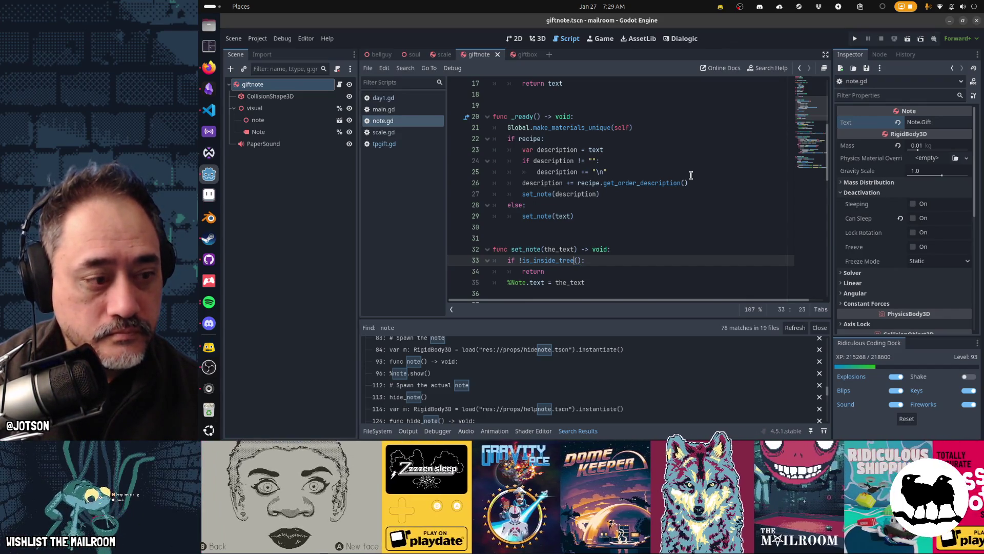
Commit the note.gd change to main as 'Fix note text on packedscene notes' in GitHub Desktop
click(209, 259)
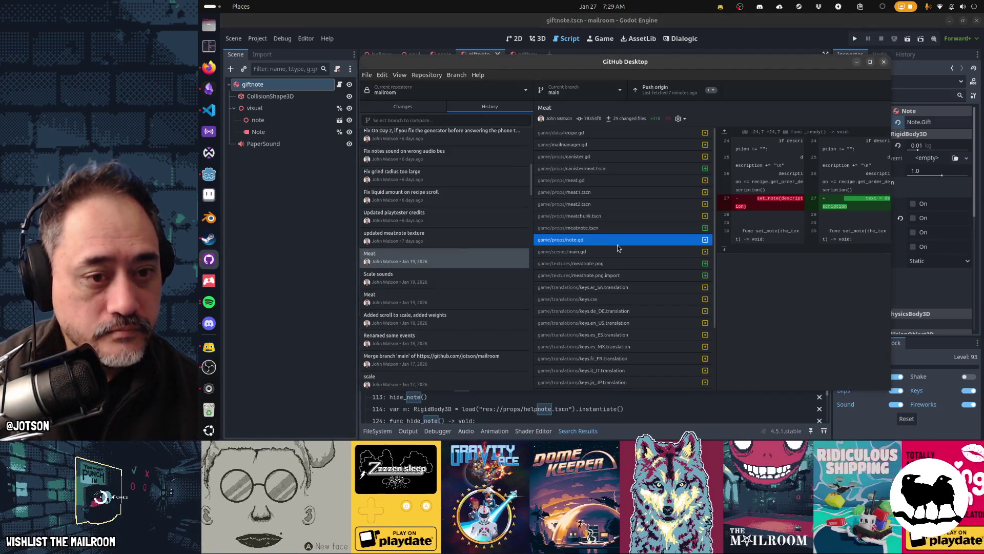
click(399, 106)
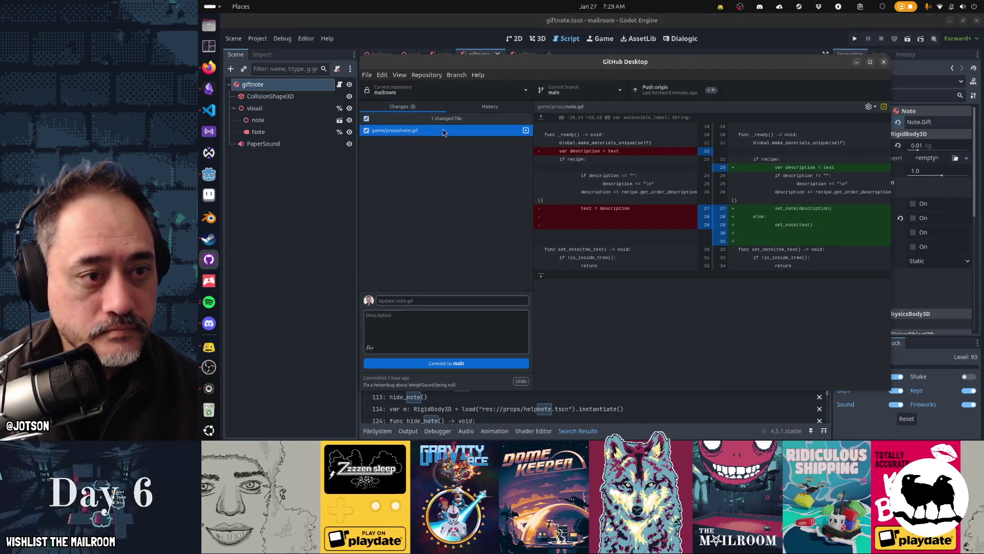
click(464, 300)
text(Fix note te)
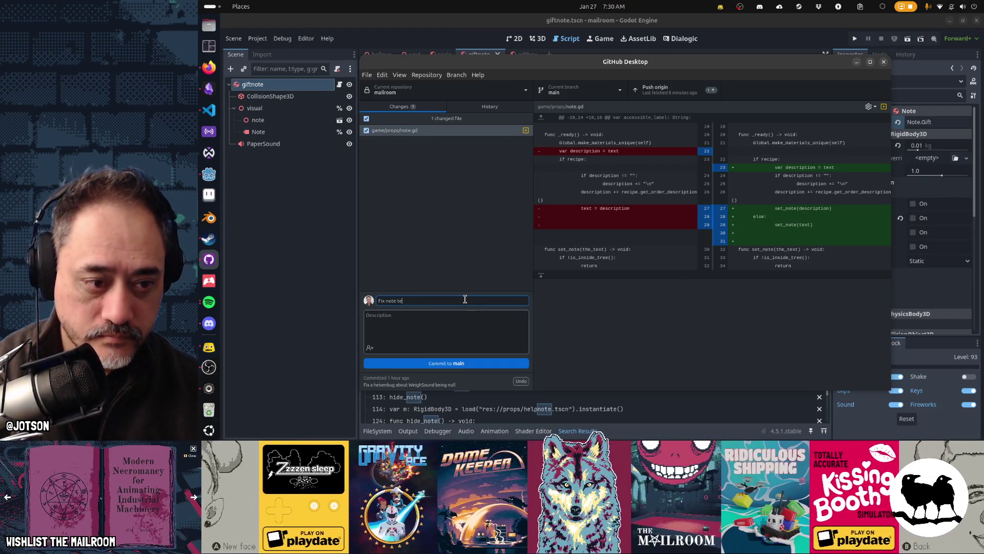
text(xt on packedscene notes)
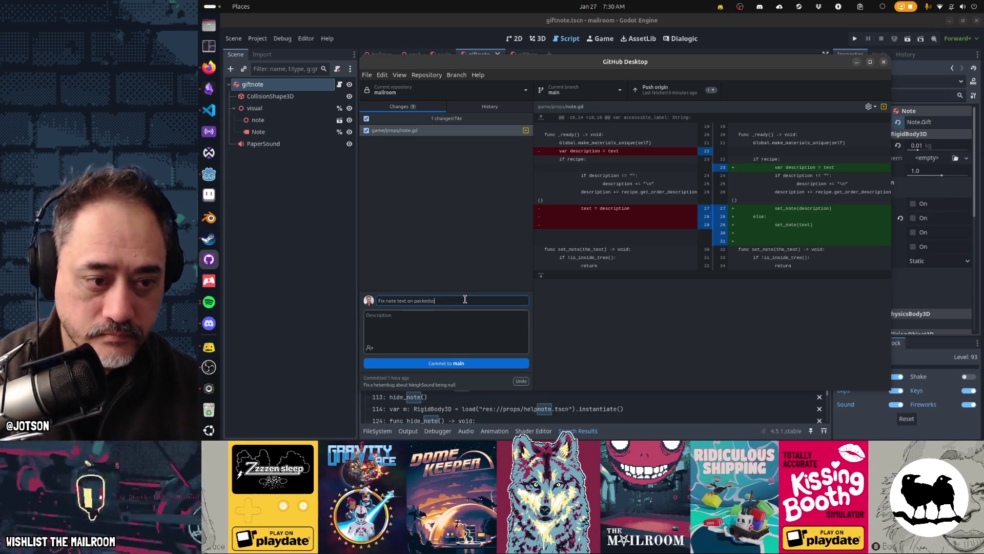
click(472, 367)
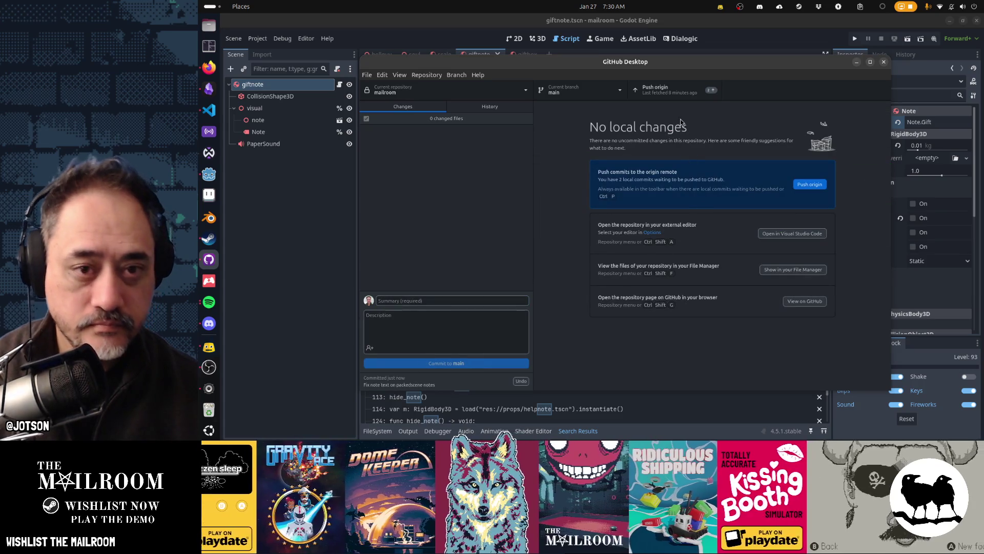
click(773, 37)
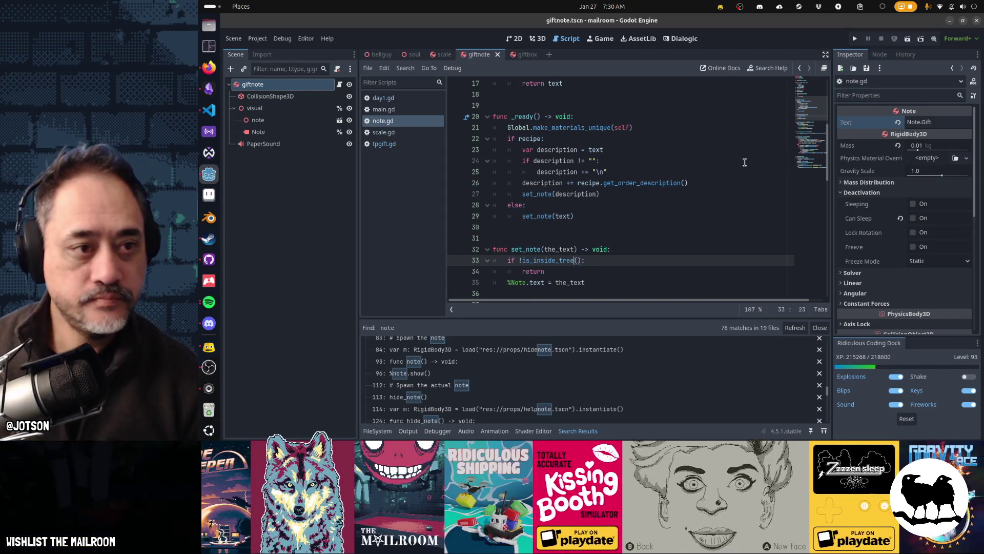
Close all open scripts and scene tabs, ending with bellguy
middle_click(397, 98)
middle_click(396, 99)
middle_click(396, 99)
middle_click(395, 98)
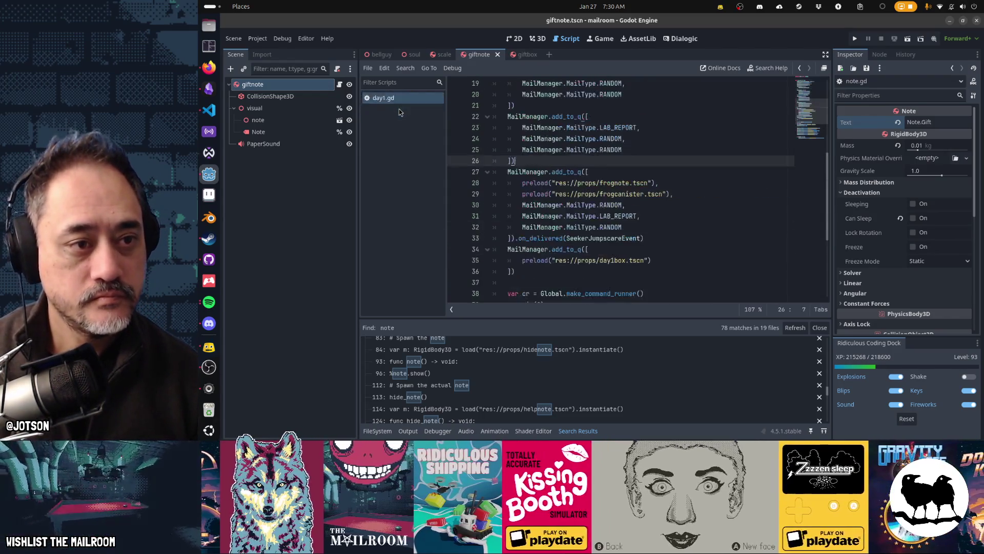
middle_click(395, 99)
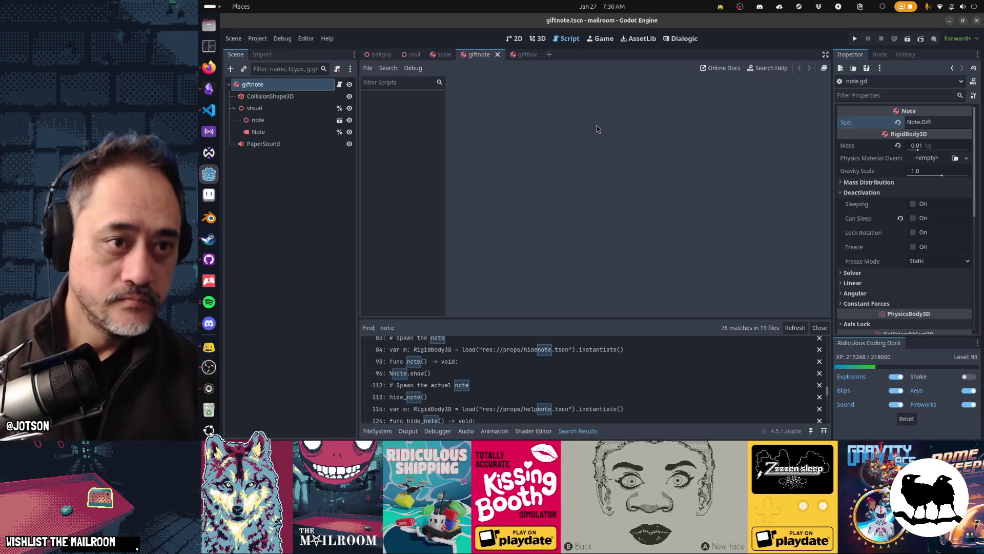
middle_click(487, 61)
middle_click(486, 59)
middle_click(440, 59)
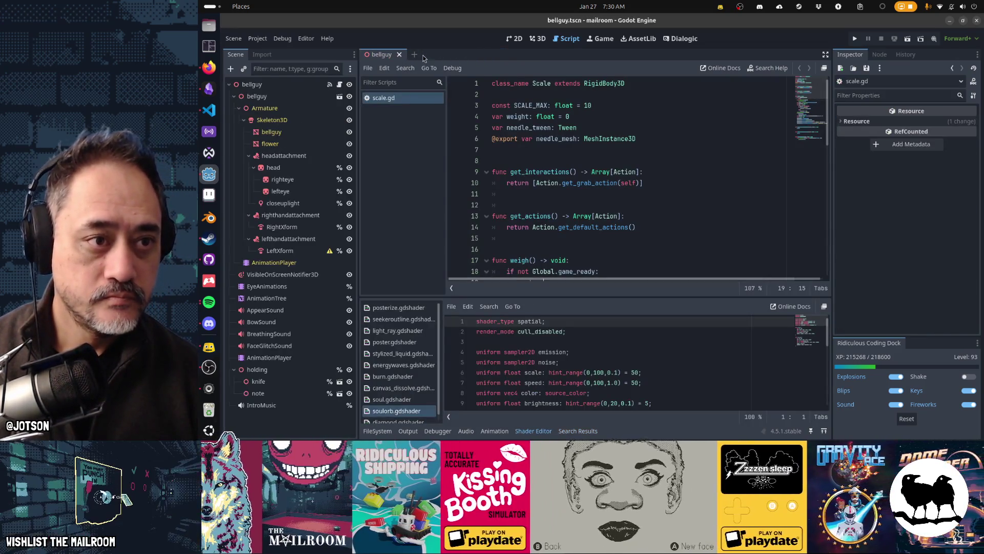
middle_click(408, 57)
click(398, 54)
Quick-open the johnsonbar scene after browsing the compressor search results
key(shift+alt+o)
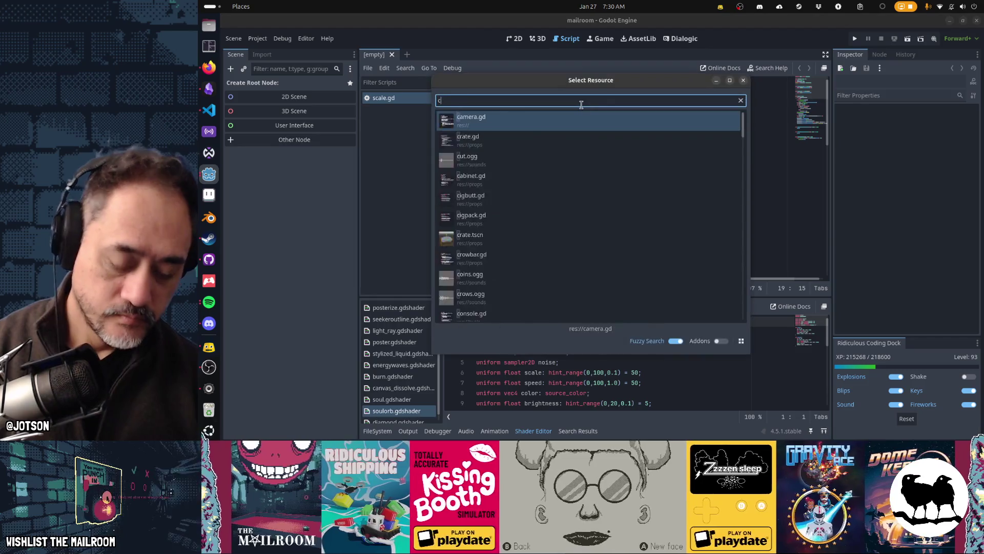
key(Escape)
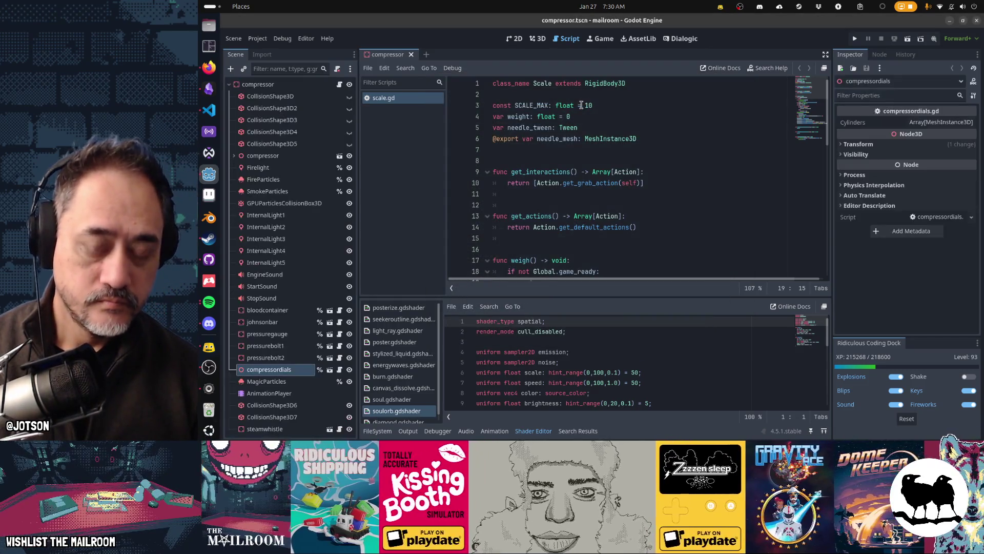
key(shift+alt+o)
text(compressor)
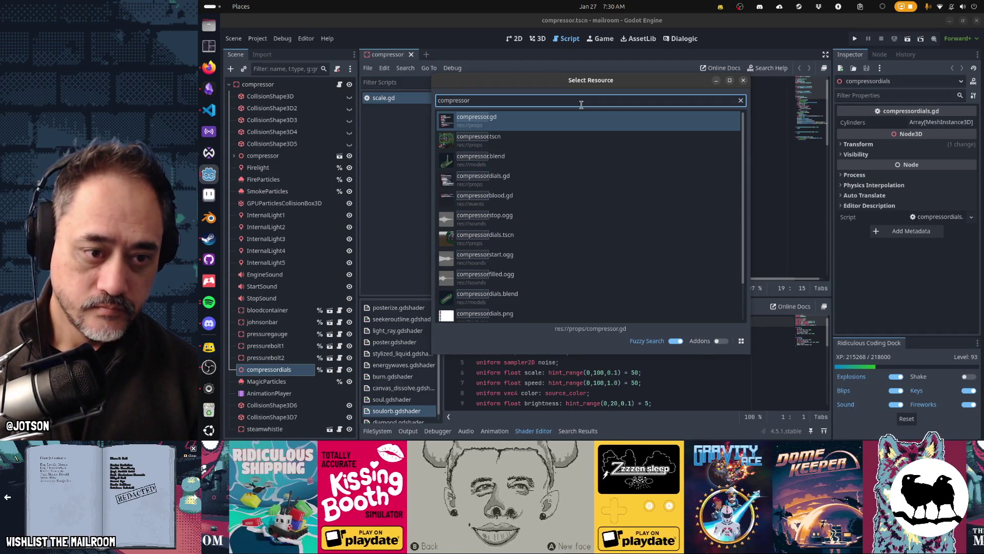
key(Down)
key(Down)
key(Down)
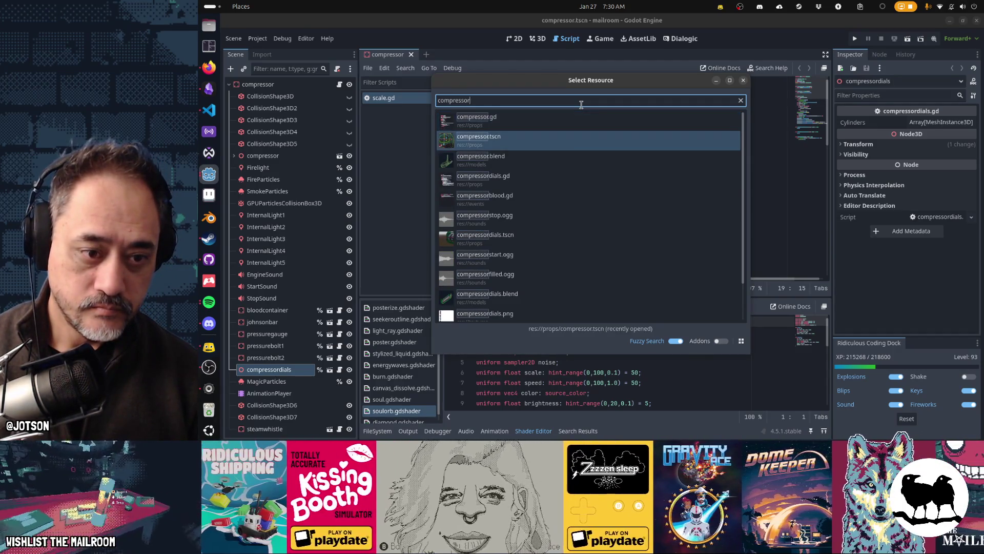
key(Down)
key(Down)
key(Down)
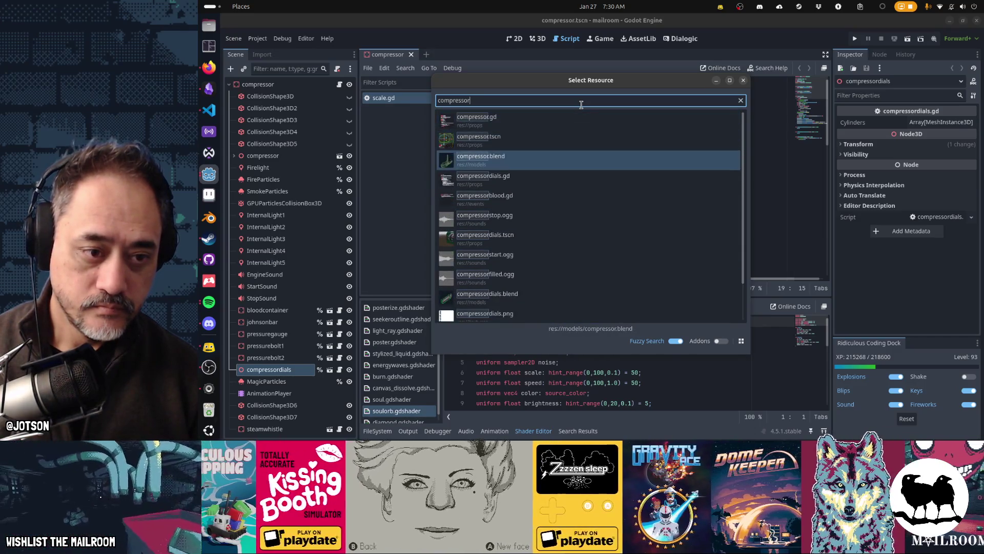
key(Down)
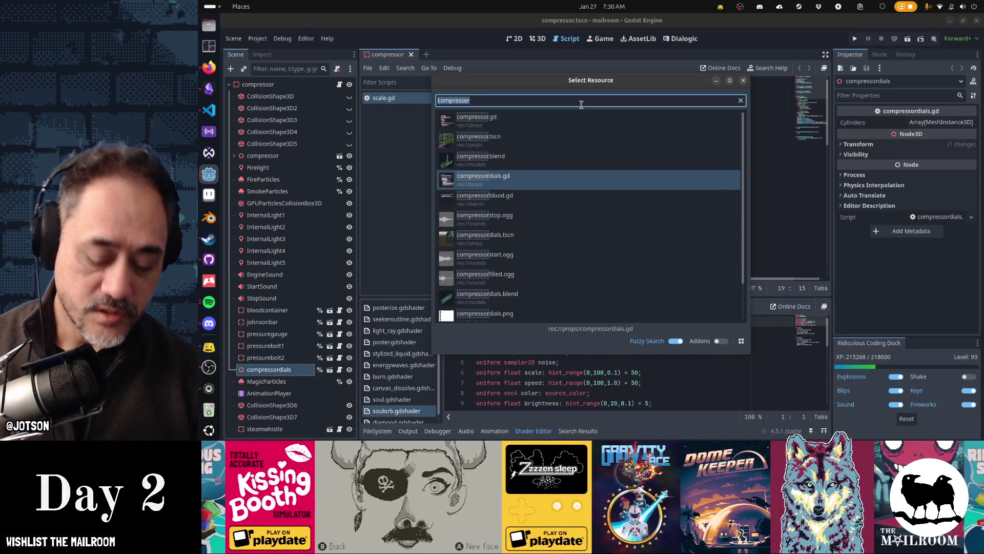
text(johnsonbar)
key(Return)
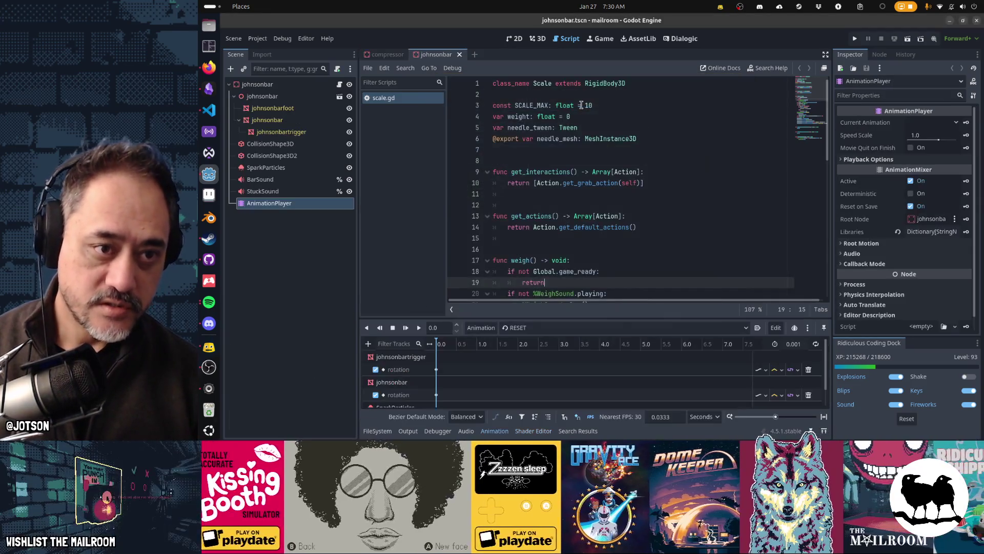
Quick-open the steamwhistle scene, then the pressuregauge scene
key(alt+shift+o)
text(steamwhistle)
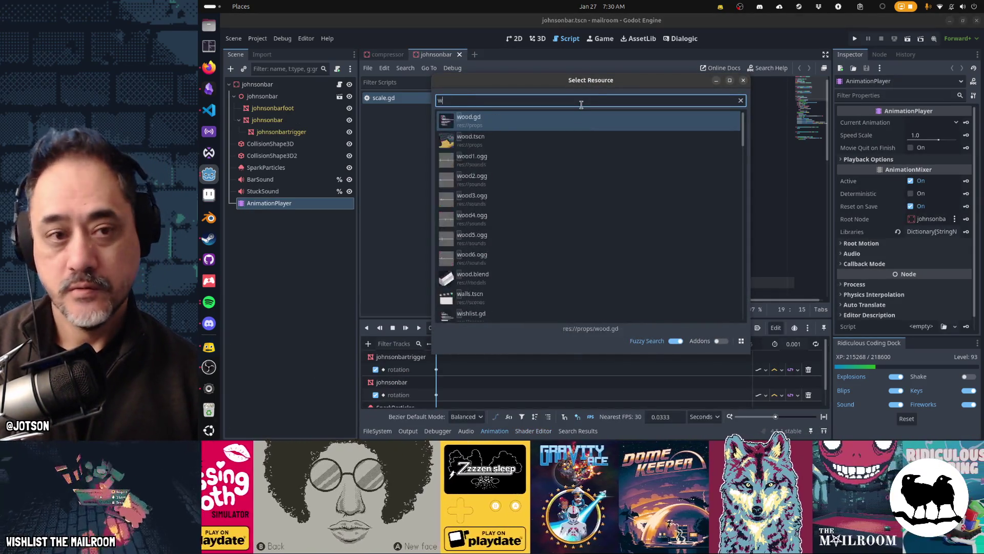
key(Return)
key(alt+shift+o)
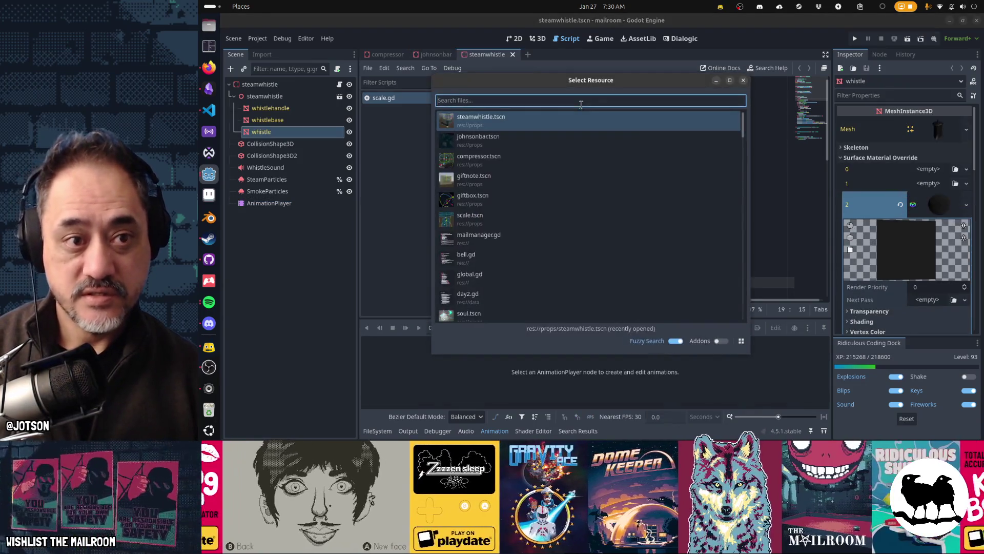
text(dial)
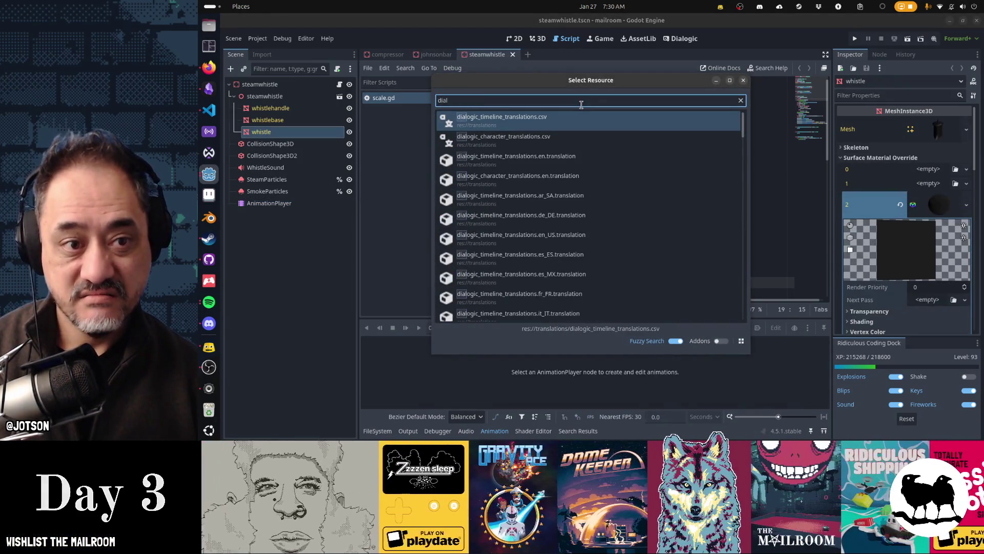
text(guage)
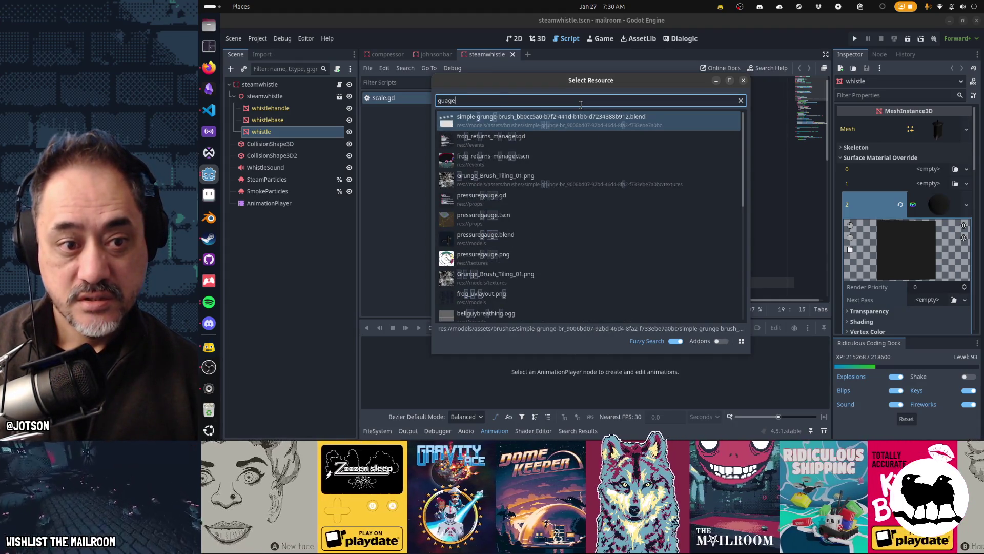
key(Down)
key(Down)
key(Down)
key(Return)
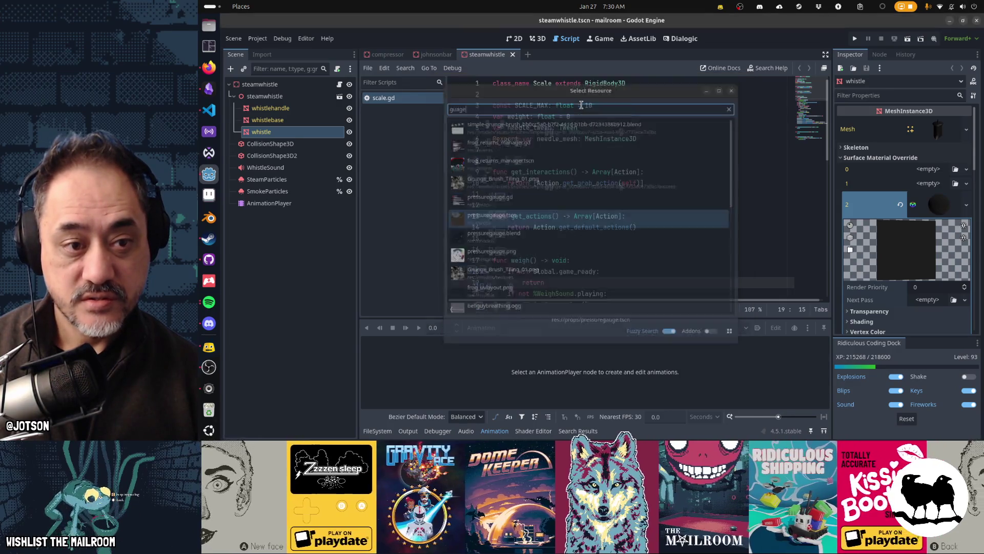
Inspect the pressure gauge in the 3D view and open its pressuregauge.gd script
key(ctrl+F2)
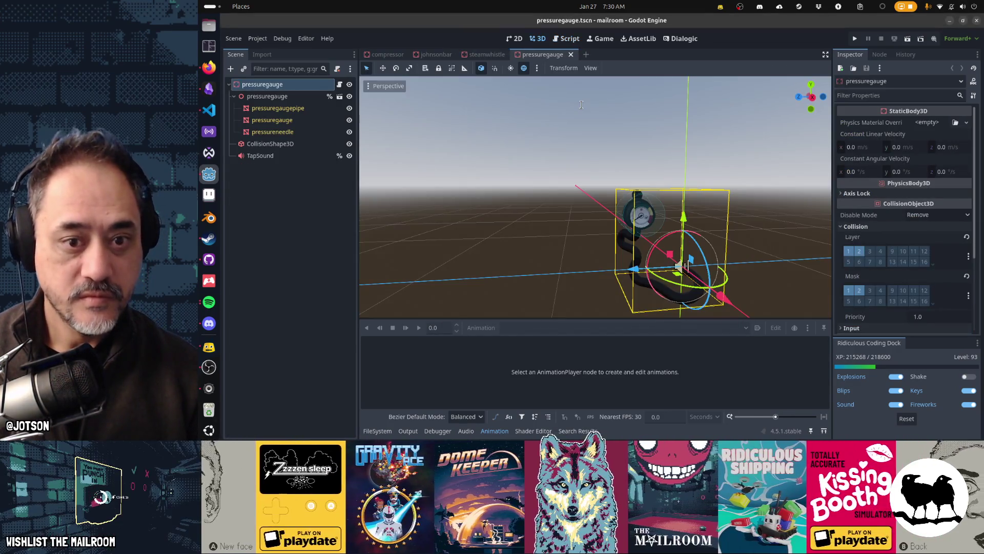
drag(604, 147, 667, 231)
scroll(681, 244, down, 2)
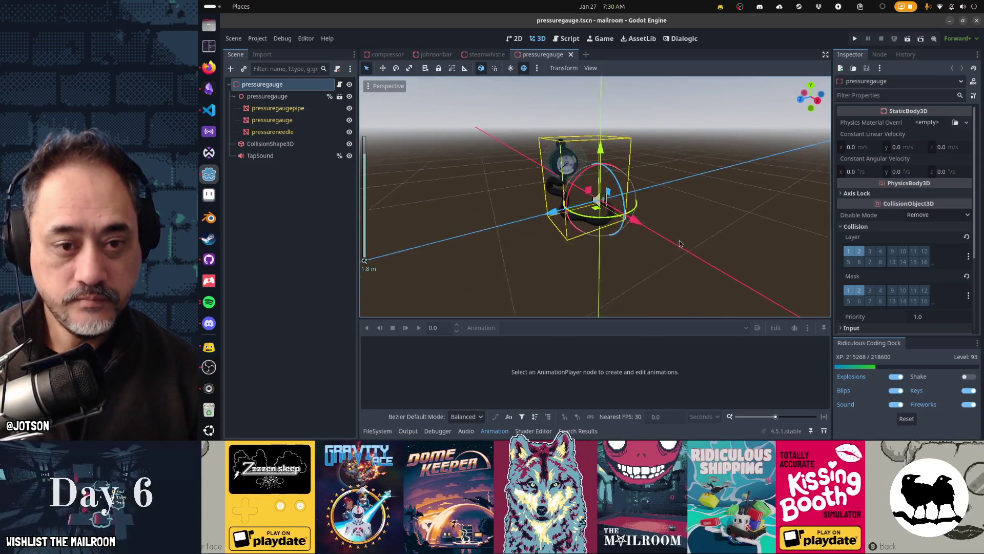
scroll(626, 214, up, 6)
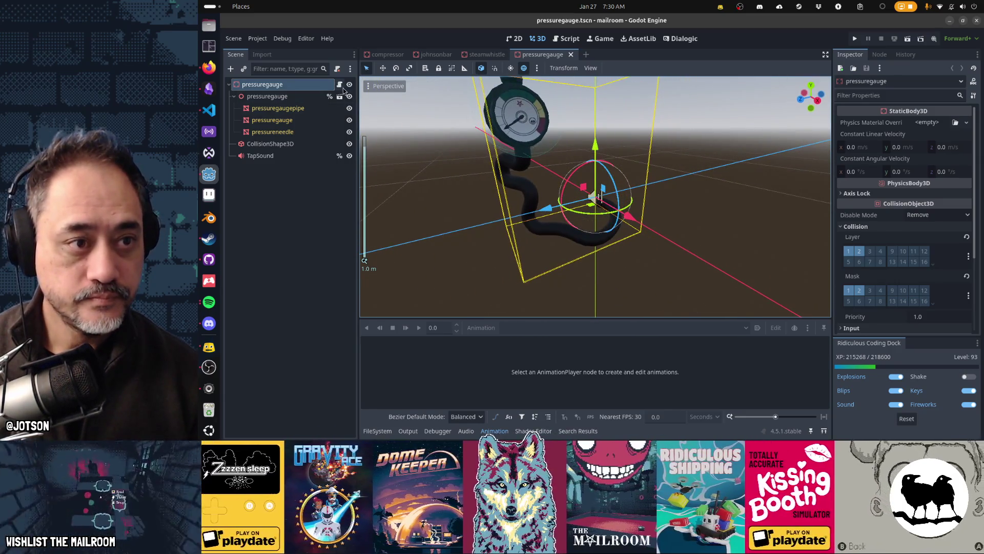
click(340, 85)
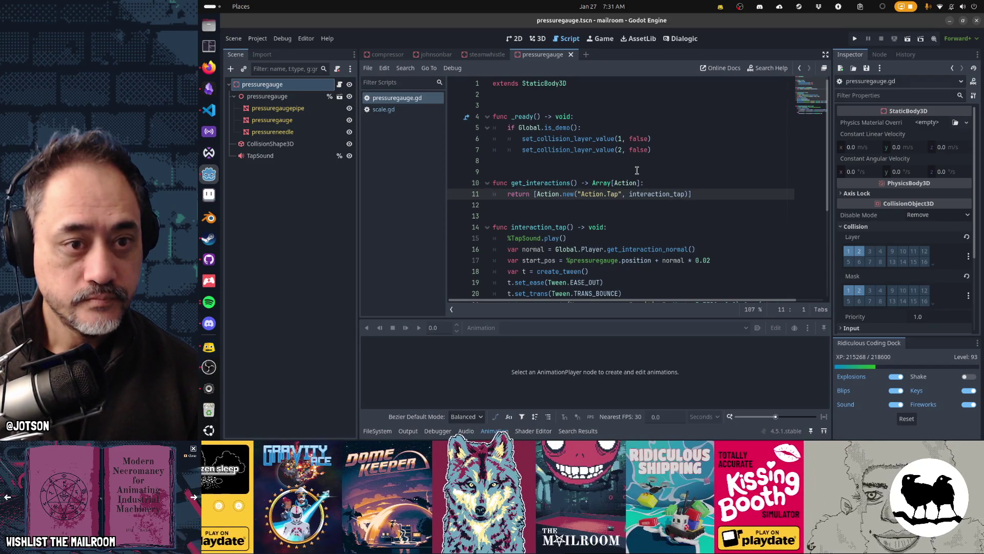
Delete the demo-only _ready function from pressuregauge.gd
click(607, 128)
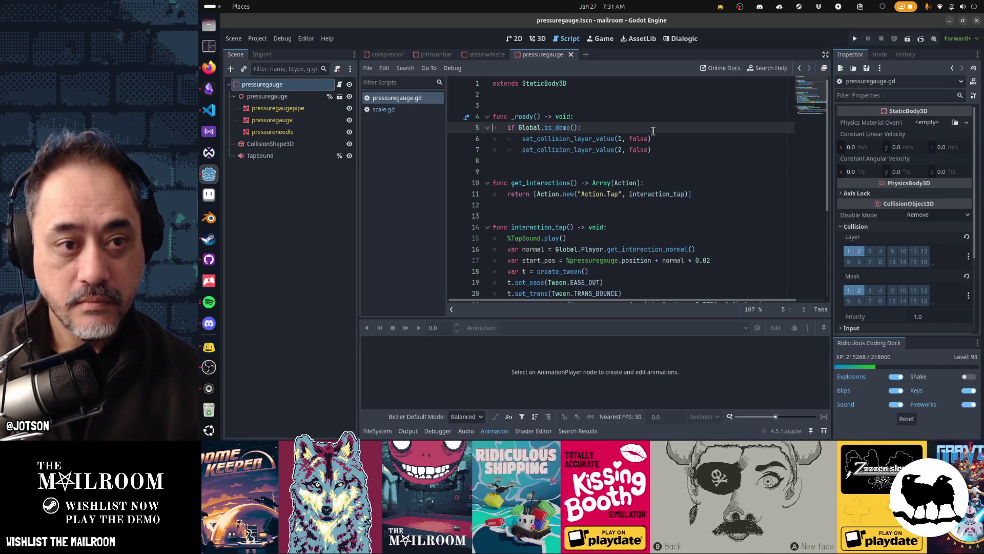
key(Up)
key(shift+Down)
key(shift+Down)
key(shift+Down)
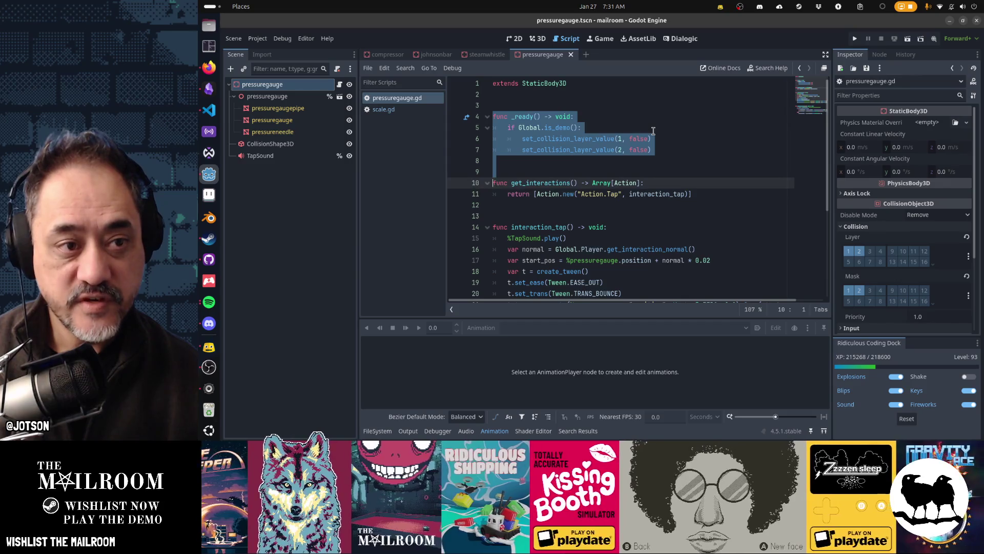
key(Delete)
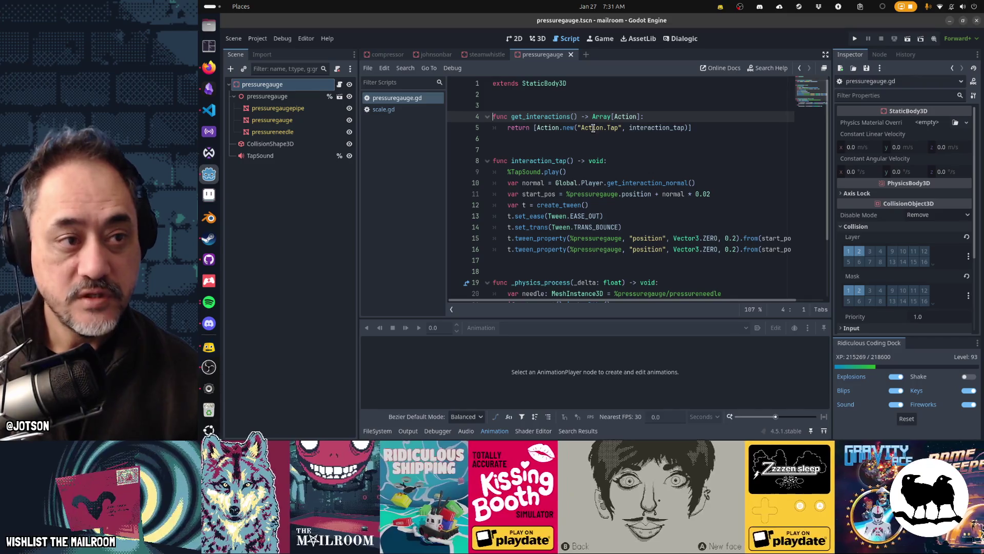
Remove steamwhistle.gd's is_demo collision-layer block, save, and run the game with F5
click(486, 55)
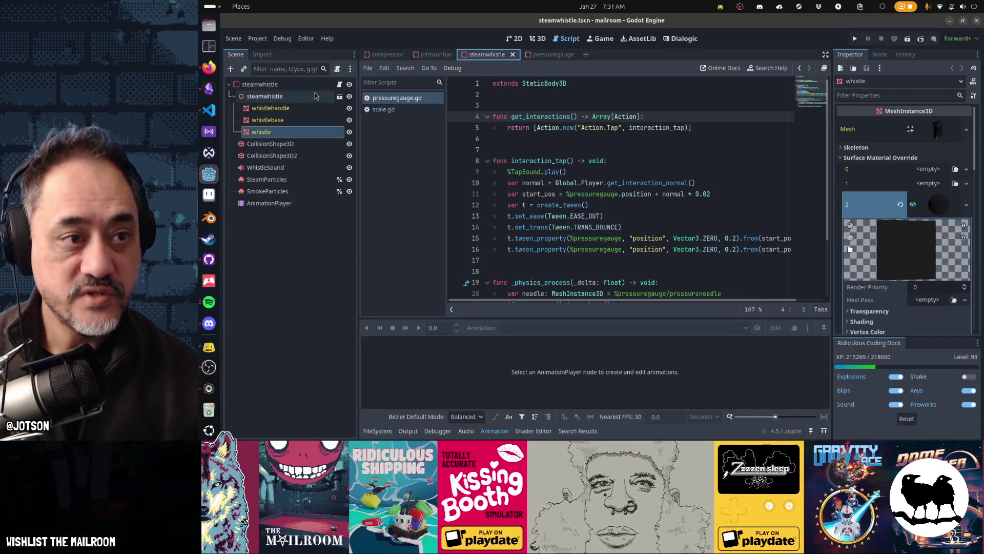
click(321, 85)
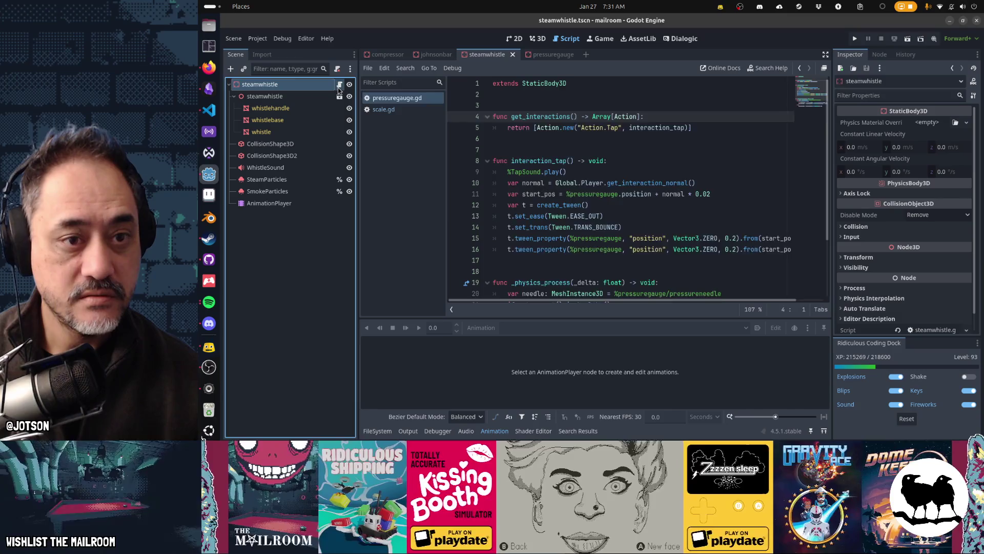
click(339, 87)
click(628, 146)
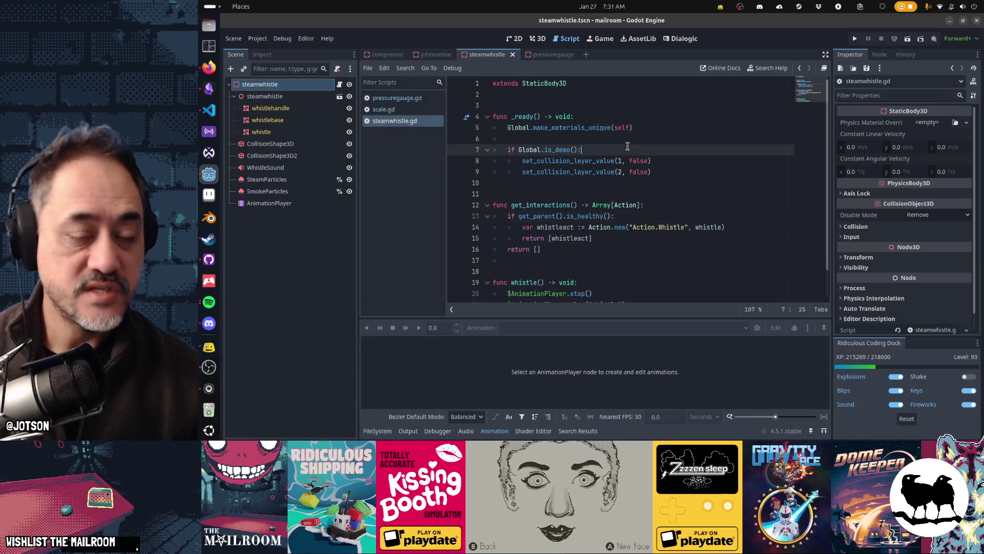
key(shift+Down)
key(shift+Down)
key(shift+Down)
key(Delete)
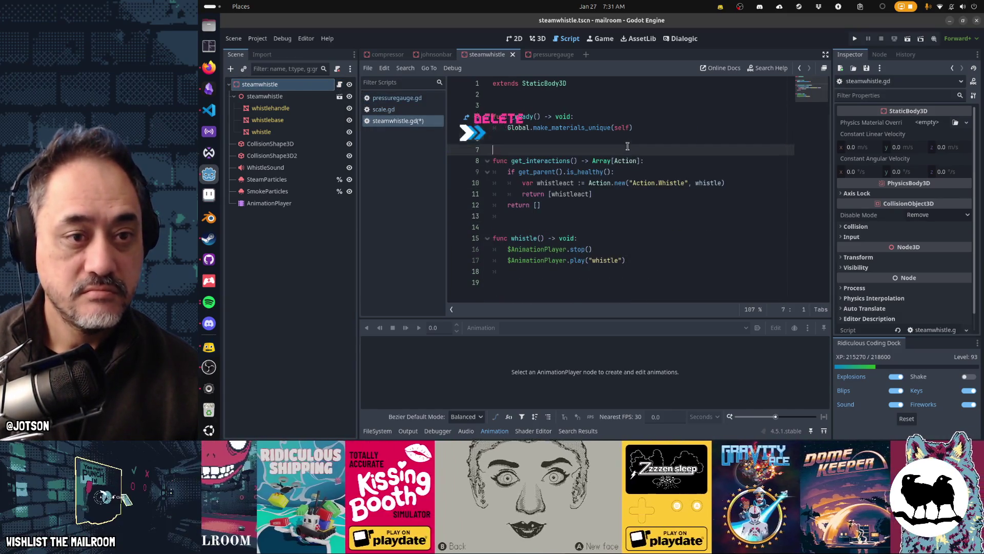
key(Down)
key(Down)
key(Down)
key(Down)
key(ctrl+s)
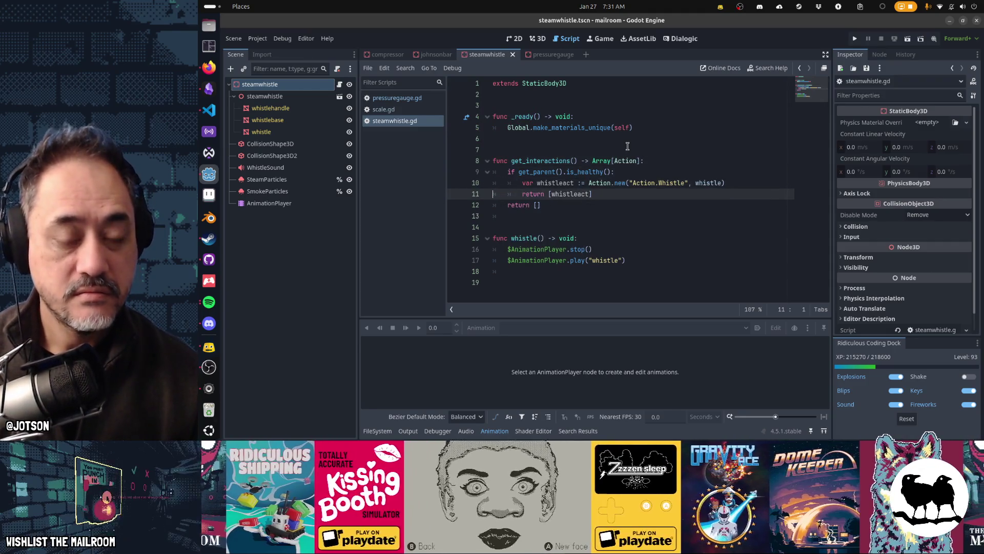
key(F5)
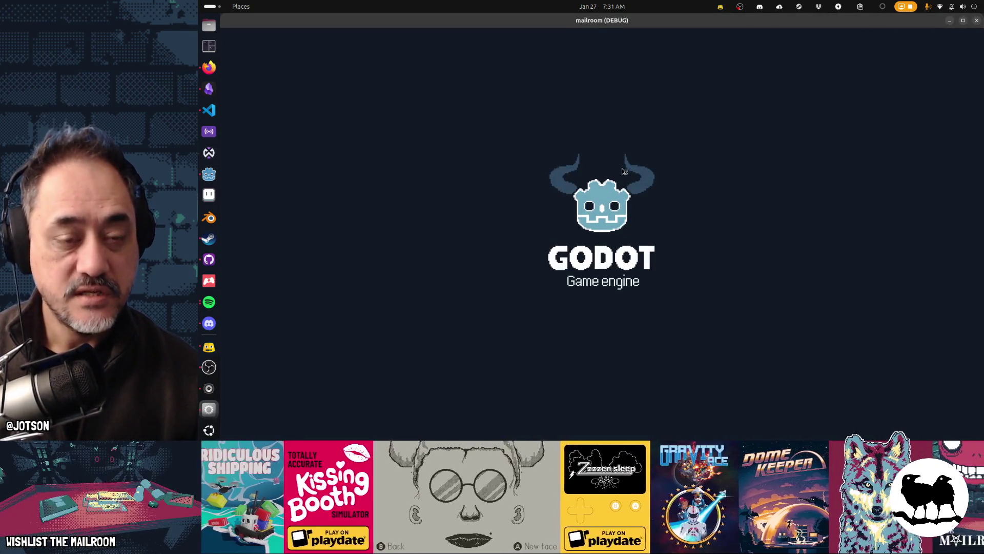
Restart the game, start the demo, skip the controls screen, and enter through the door
click(623, 172)
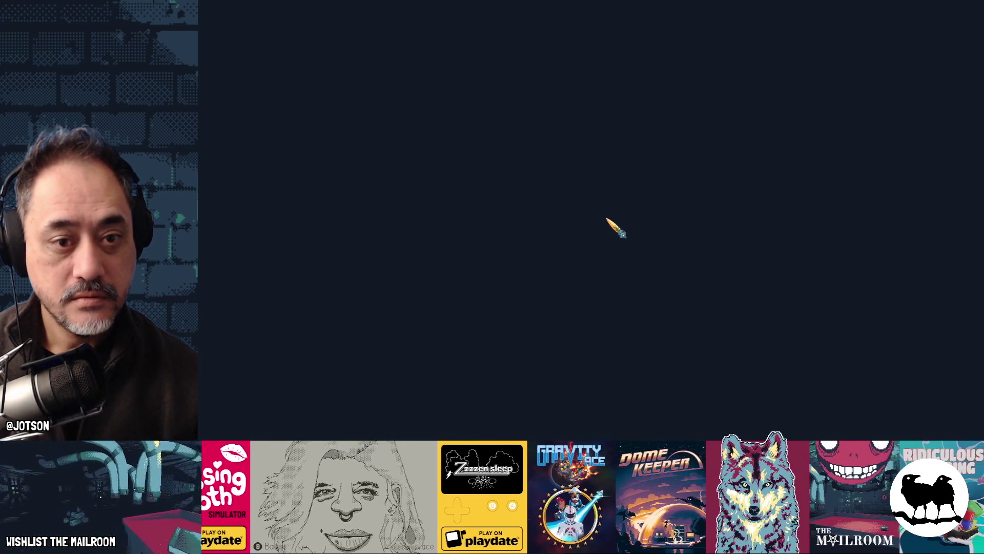
key(alt+F4)
key(F5)
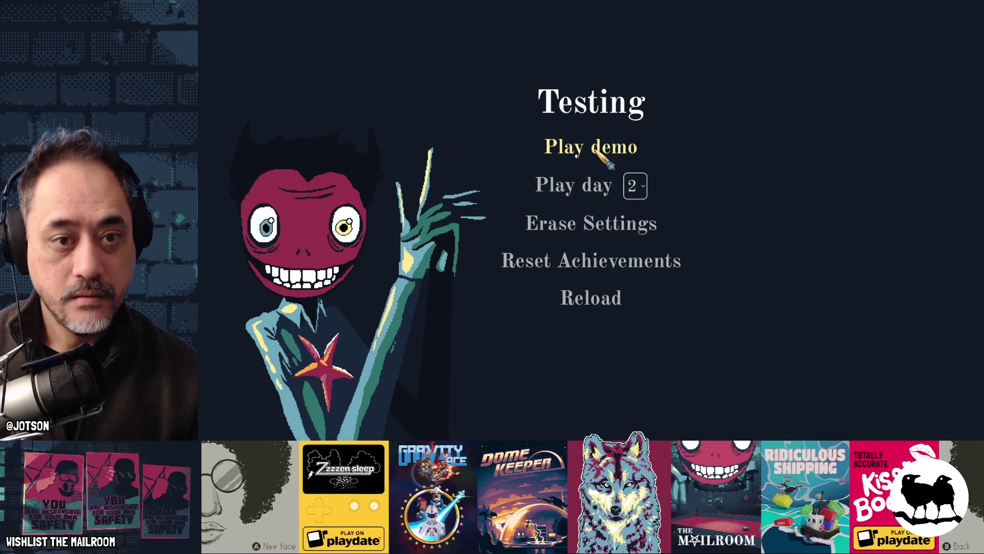
click(596, 150)
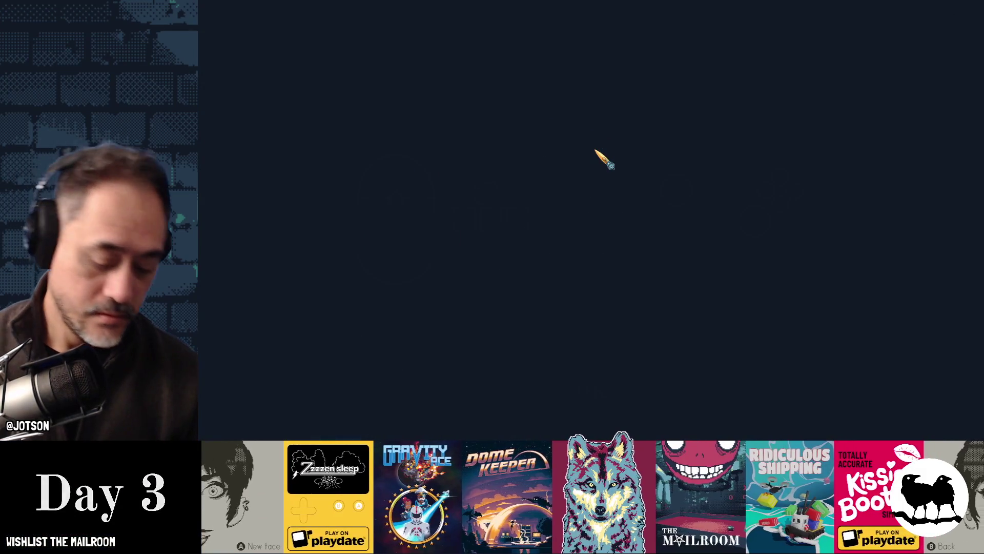
click(590, 394)
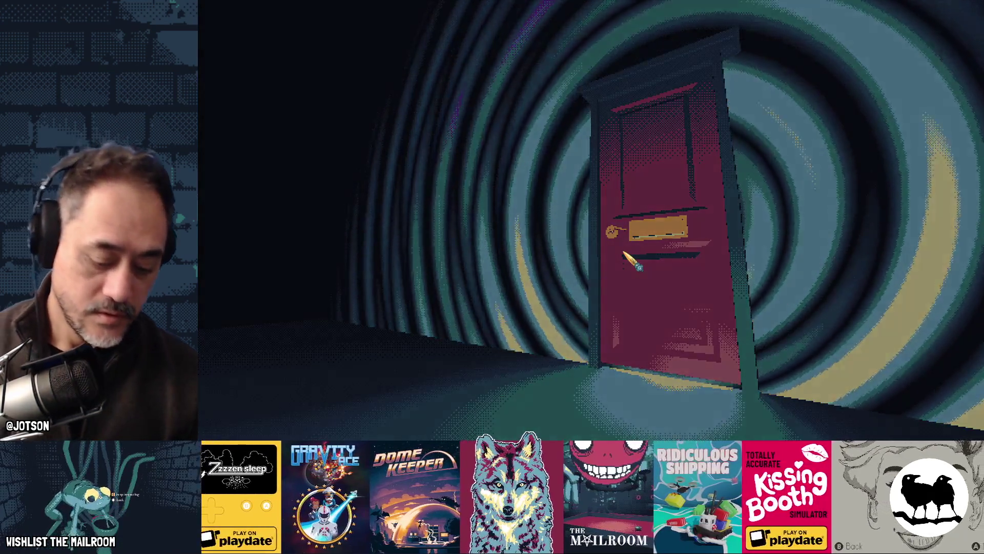
click(625, 253)
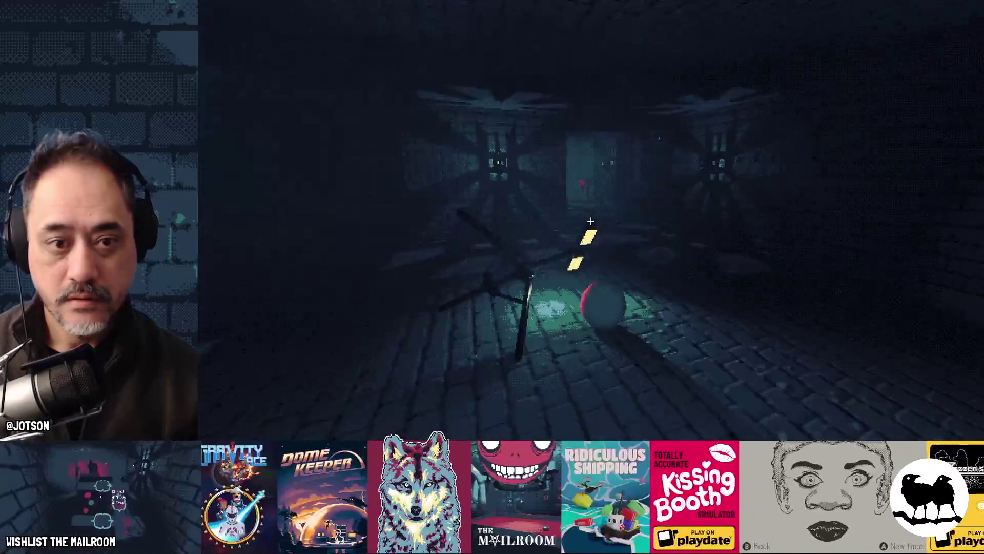
Walk to the Machine Room, test the steam whistle and pressure gauge, then pause
click(591, 221)
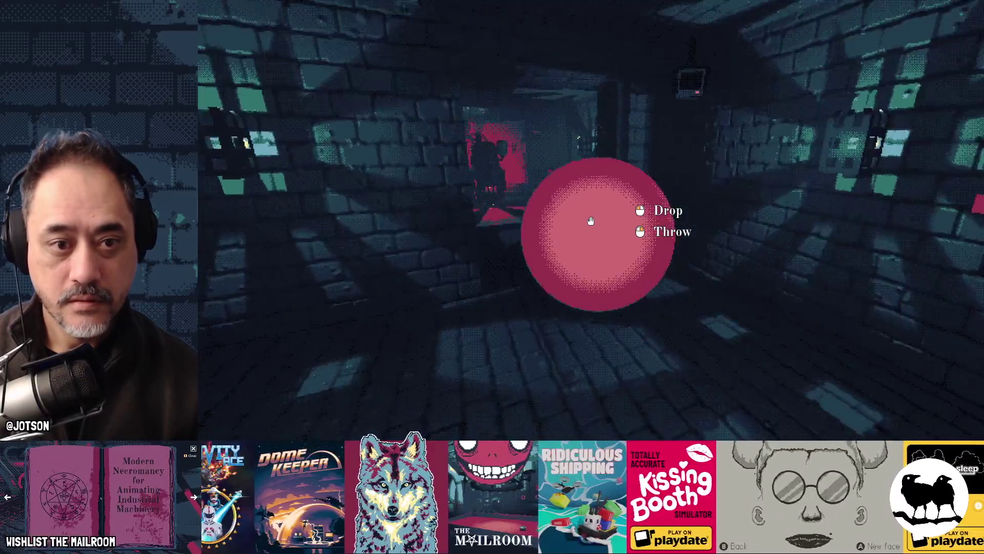
click(590, 221)
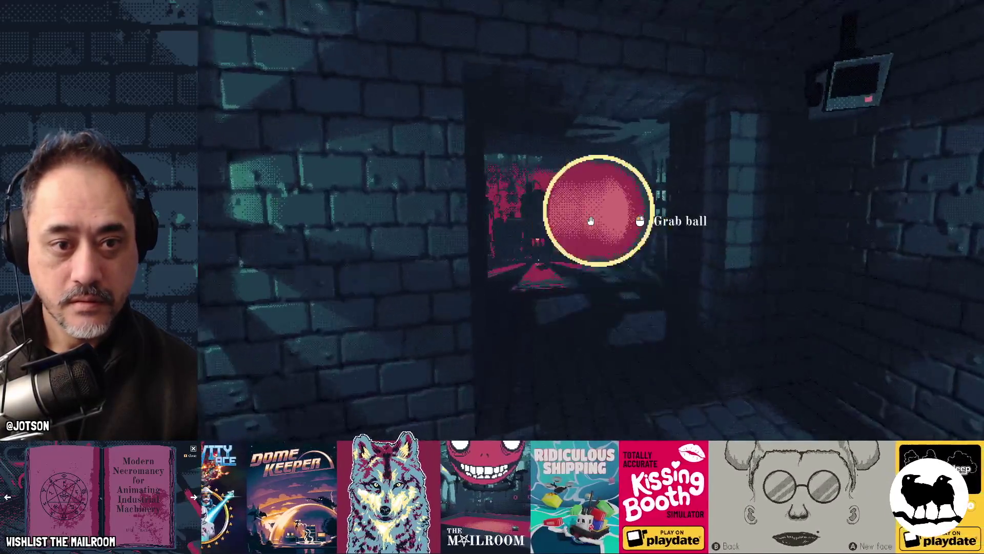
key(w)
key(w)
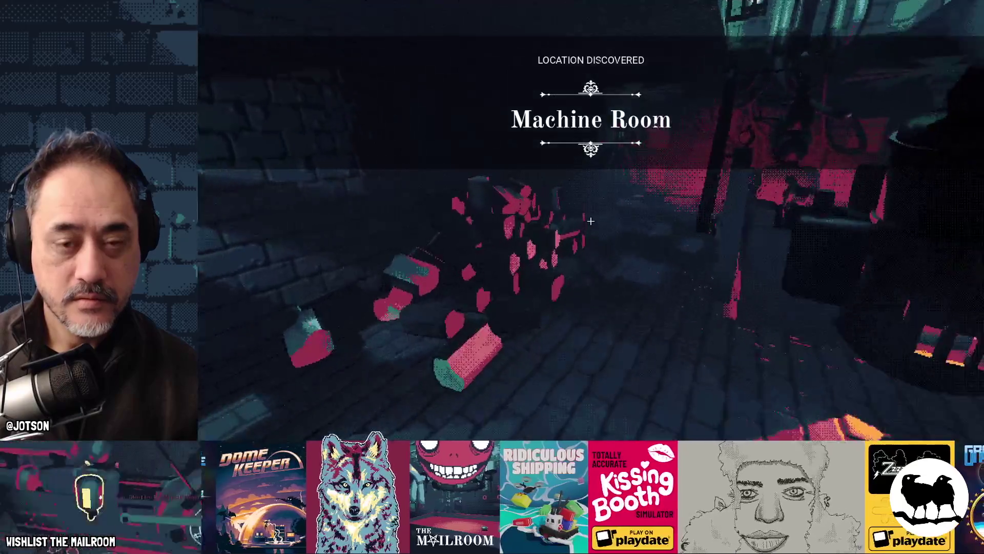
key(w)
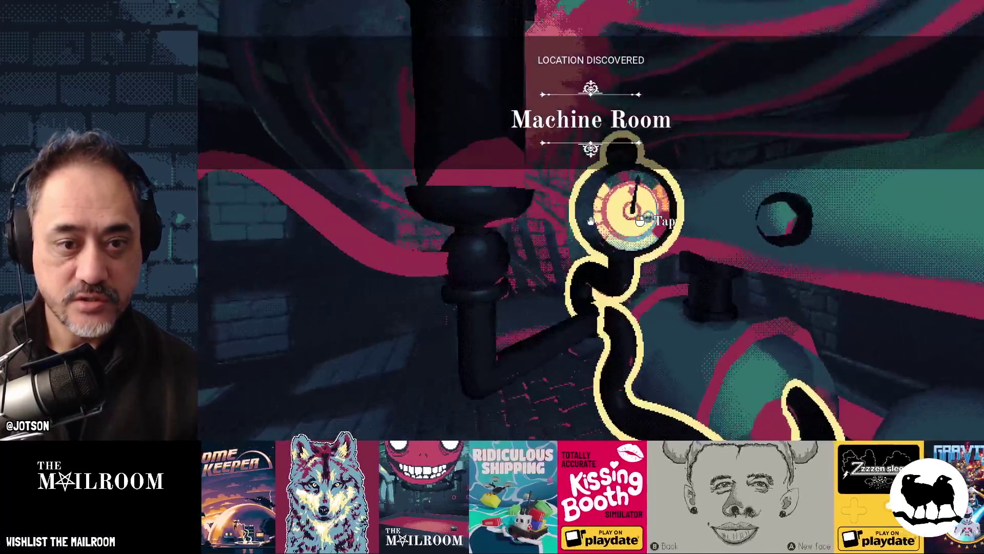
key(s)
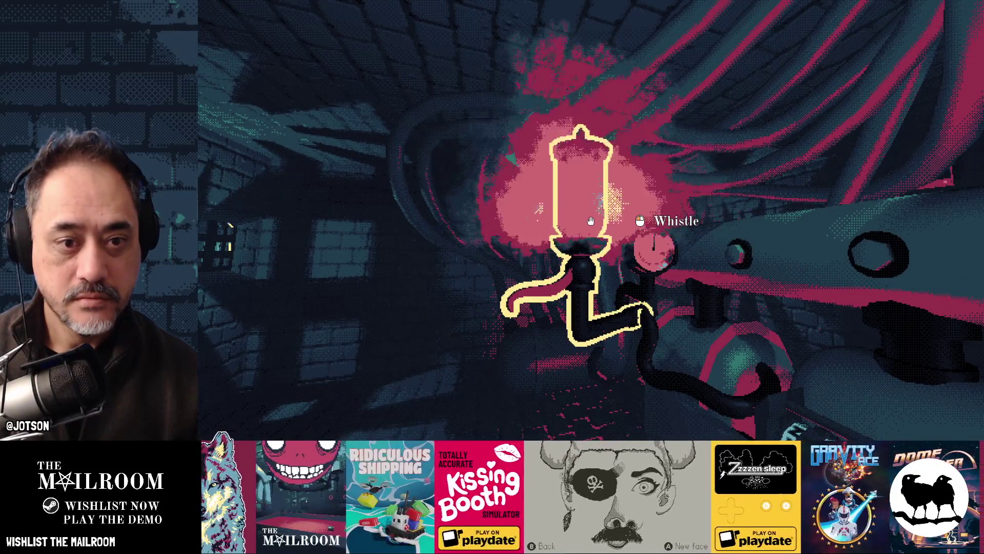
key(w)
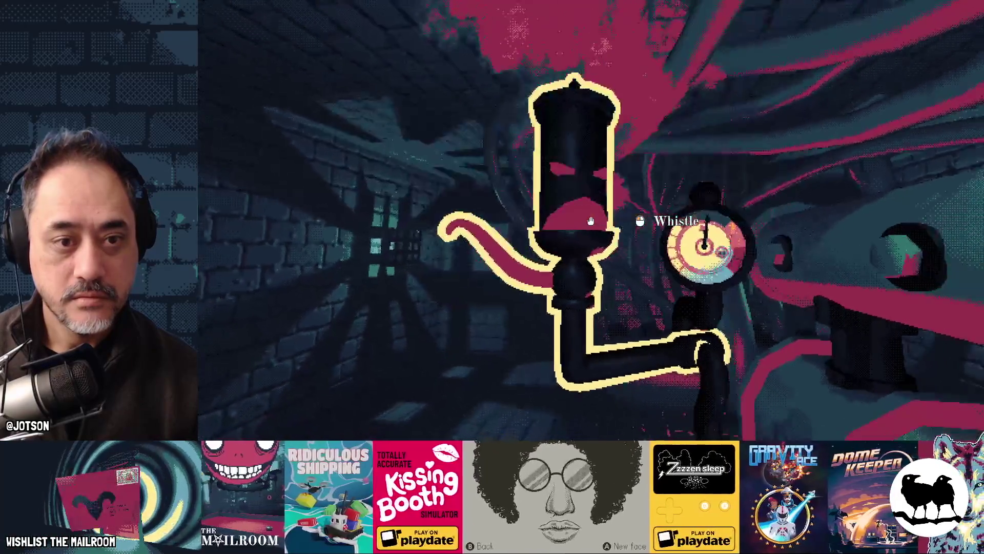
click(591, 220)
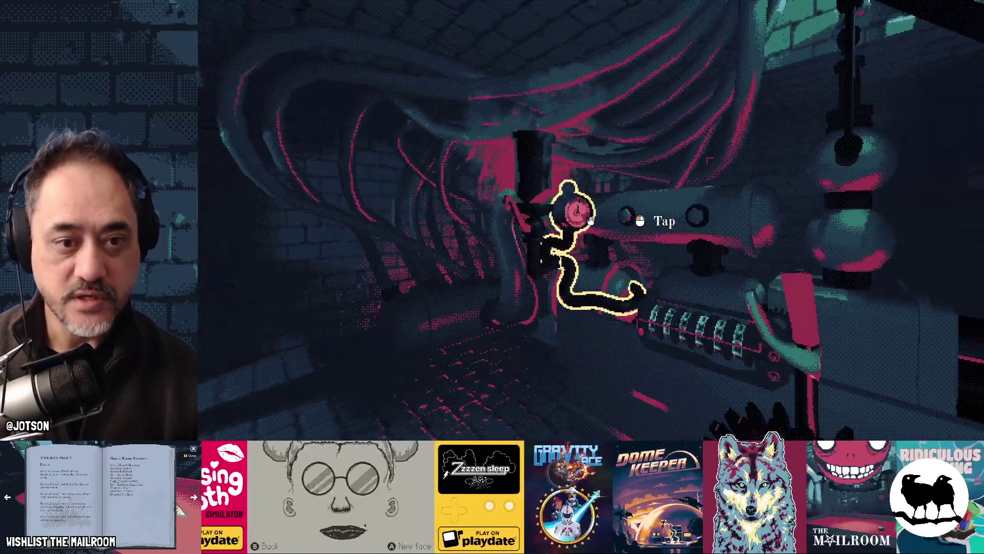
key(w)
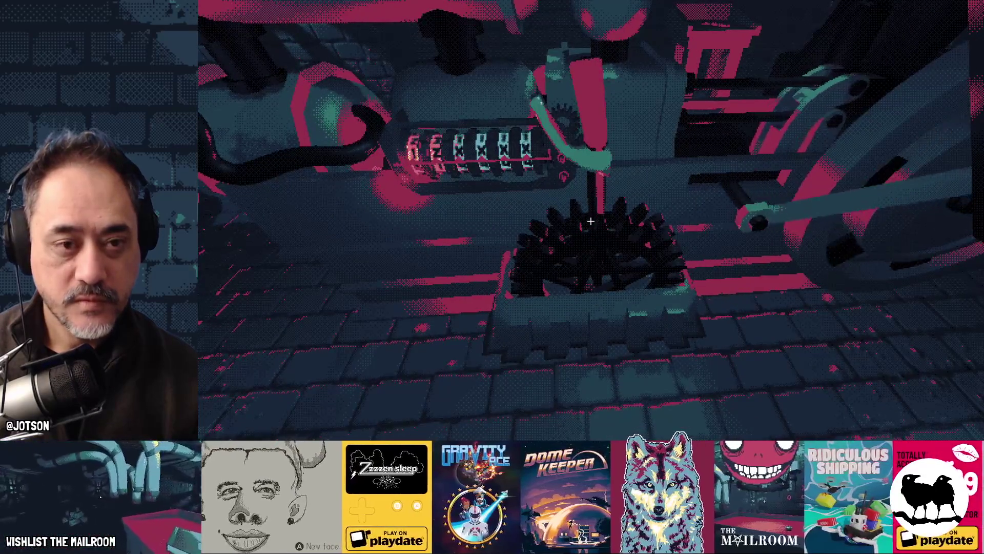
key(Escape)
key(alt+Tab)
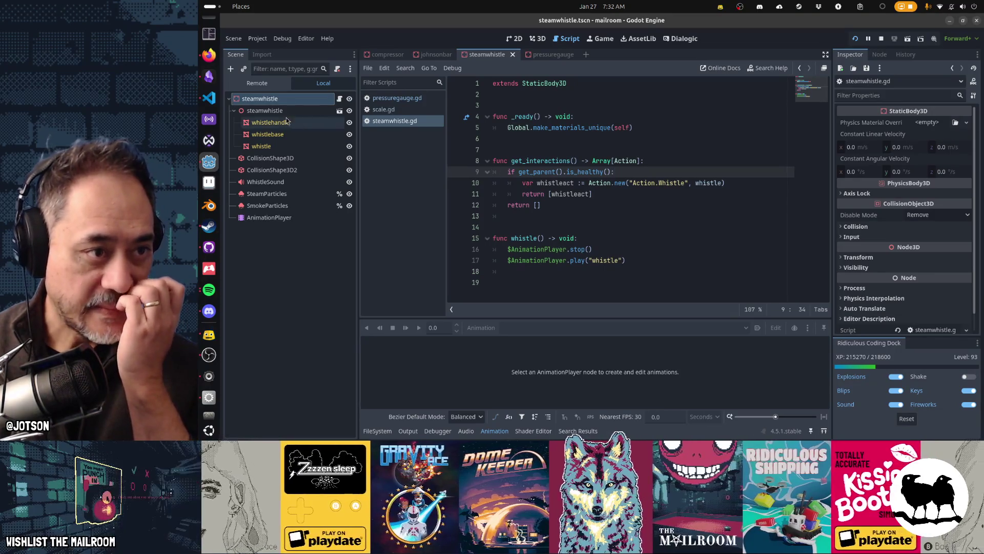
Open the johnsonbar scene and inspect the gear model in the 3D view
click(445, 55)
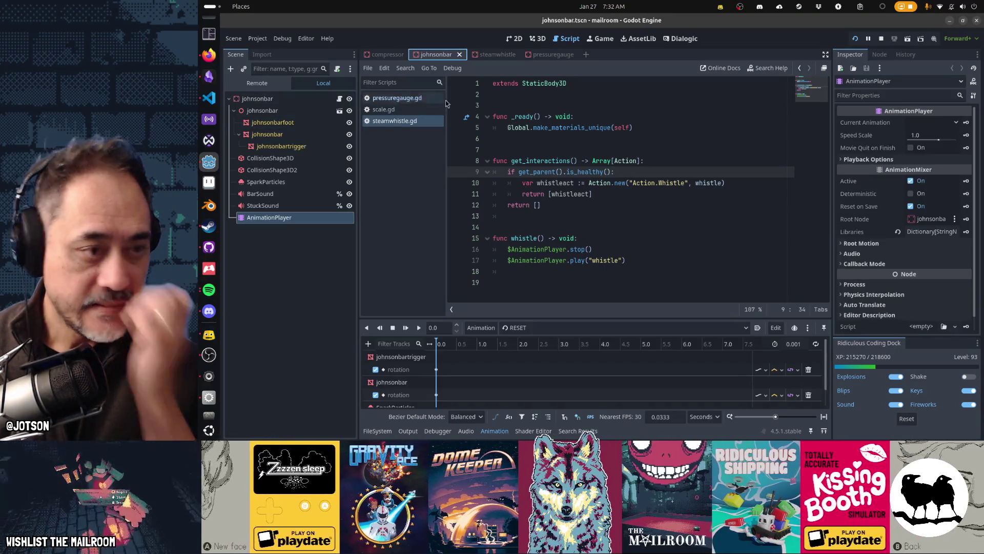
key(ctrl+F2)
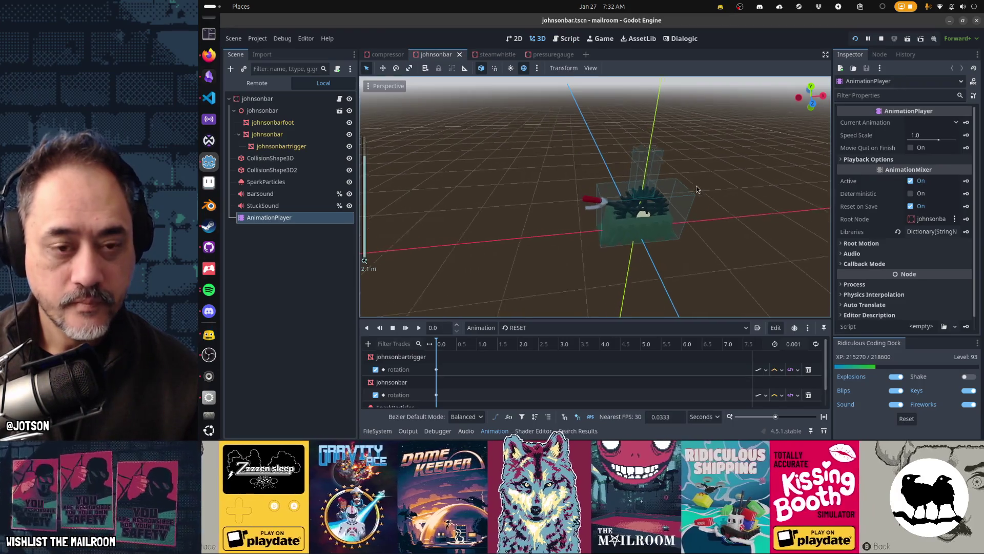
scroll(696, 189, up, 1)
mouse_move(647, 135)
mouse_down()
mouse_move(642, 207)
mouse_move(593, 201)
mouse_move(578, 167)
mouse_up()
drag(613, 207, 667, 216)
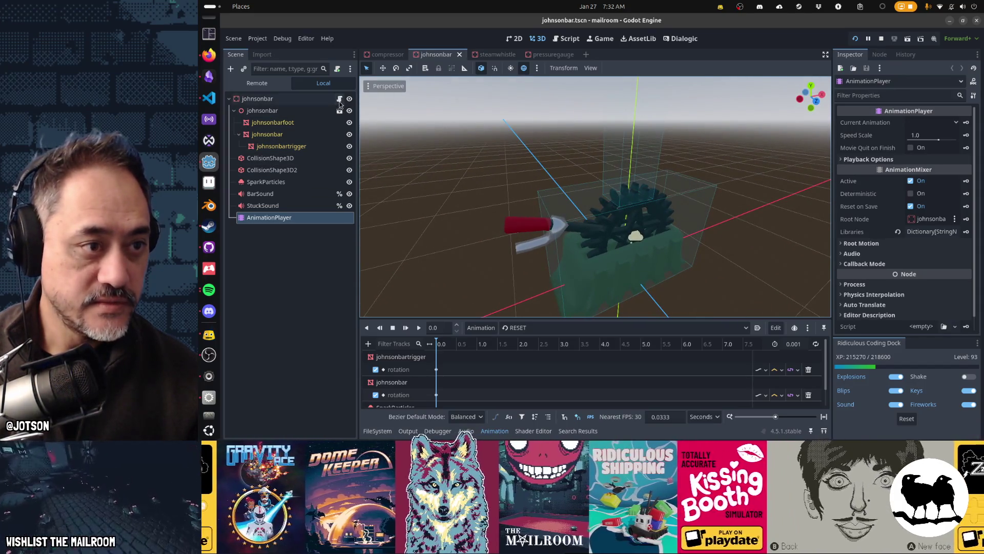
Delete the demo-only _ready function from johnsonbar.gd and save the script
click(340, 99)
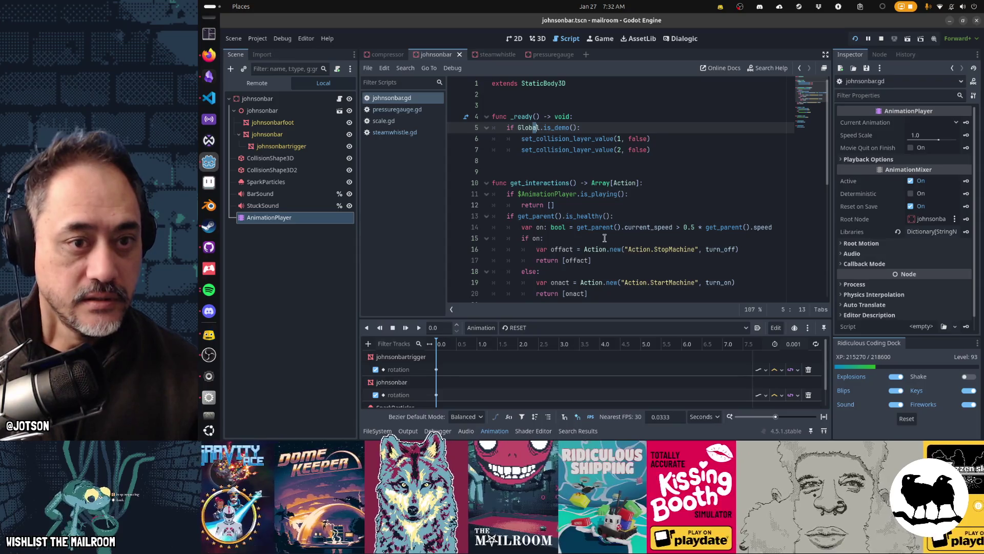
click(606, 121)
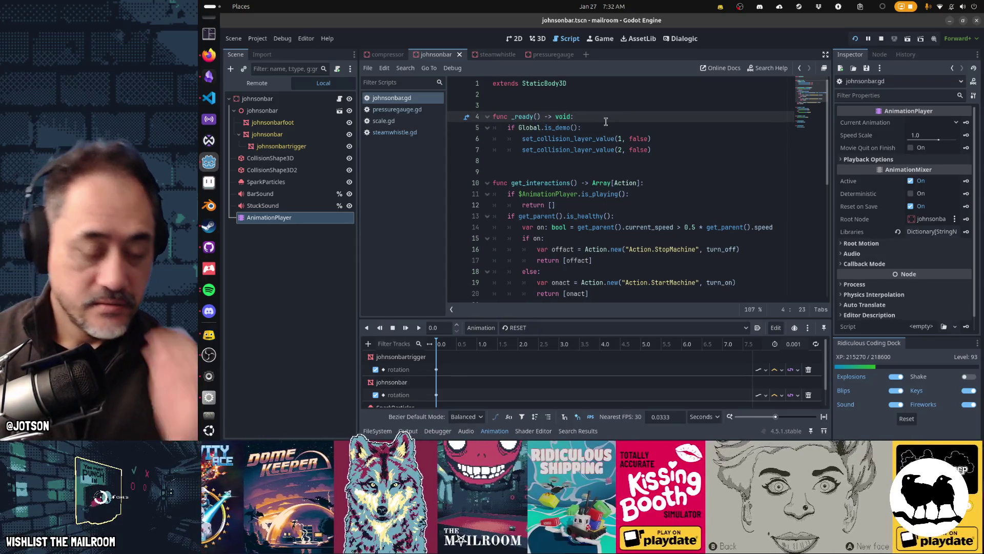
key(shift+Down)
key(shift+Down)
key(shift+Down)
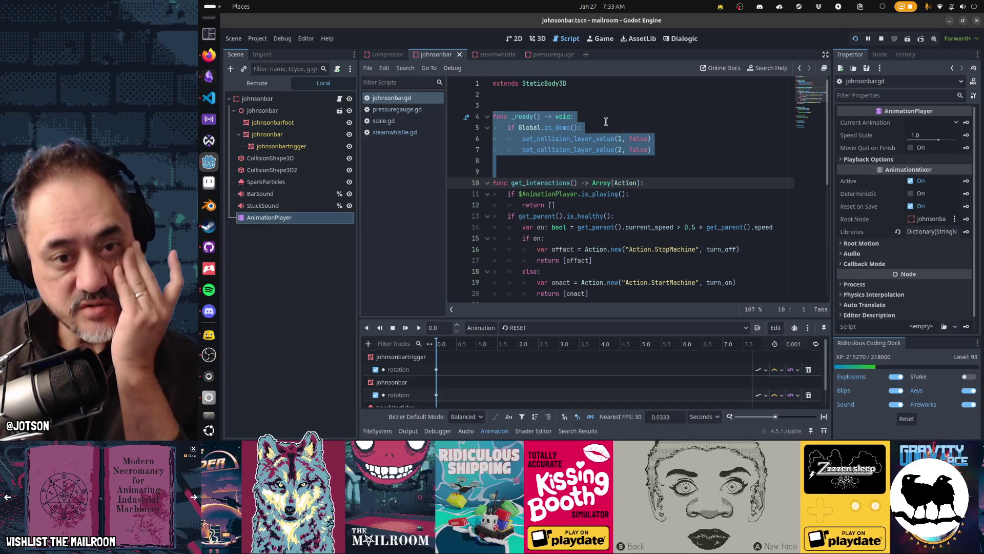
key(Delete)
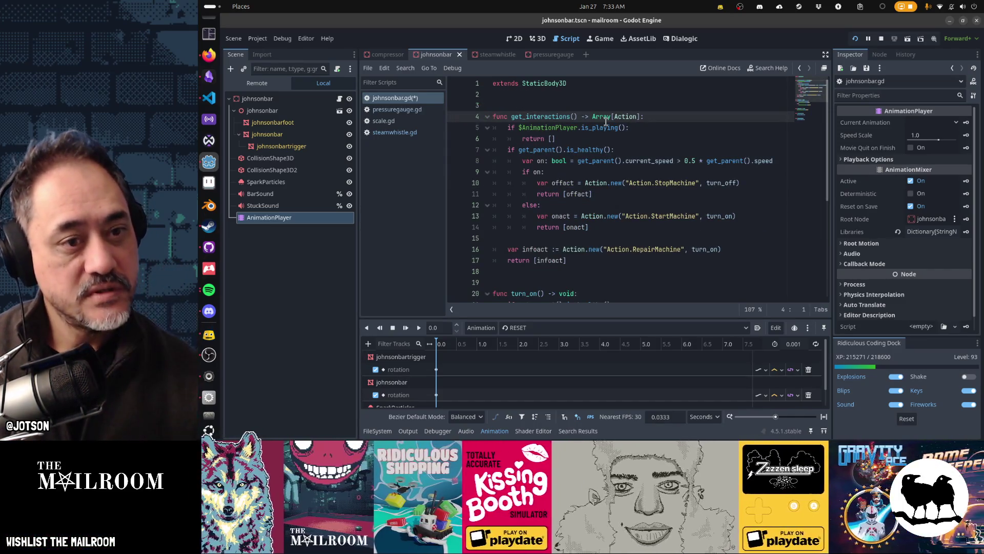
key(ctrl+s)
click(307, 98)
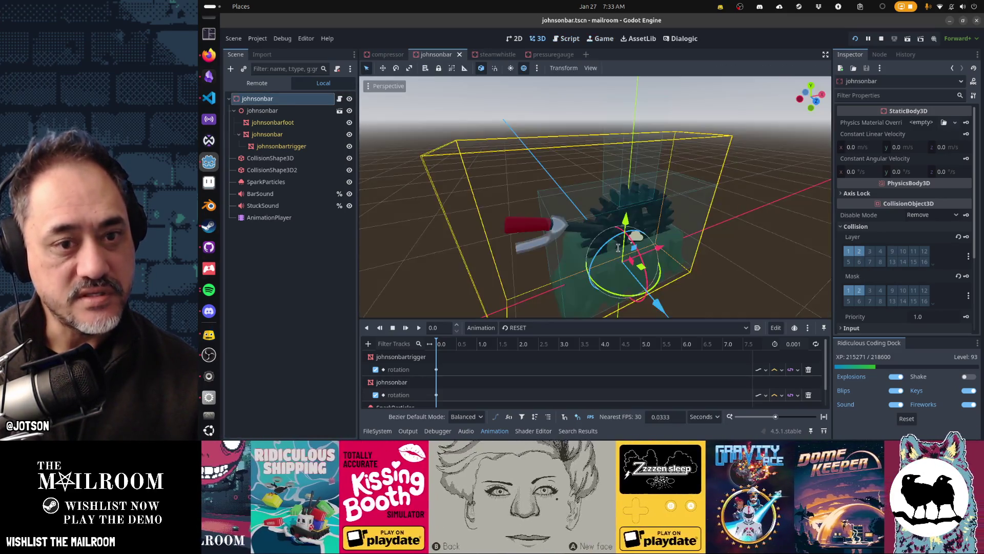
key(alt+Tab)
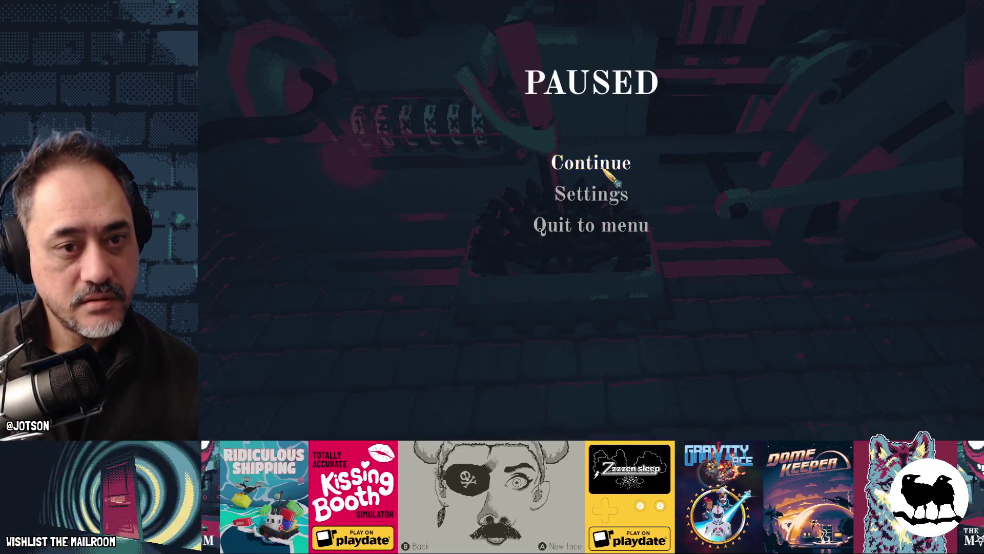
Resume, pull the Johnson bar lever, then walk to the red machine room and start the compressor
click(557, 168)
drag(591, 220, 590, 221)
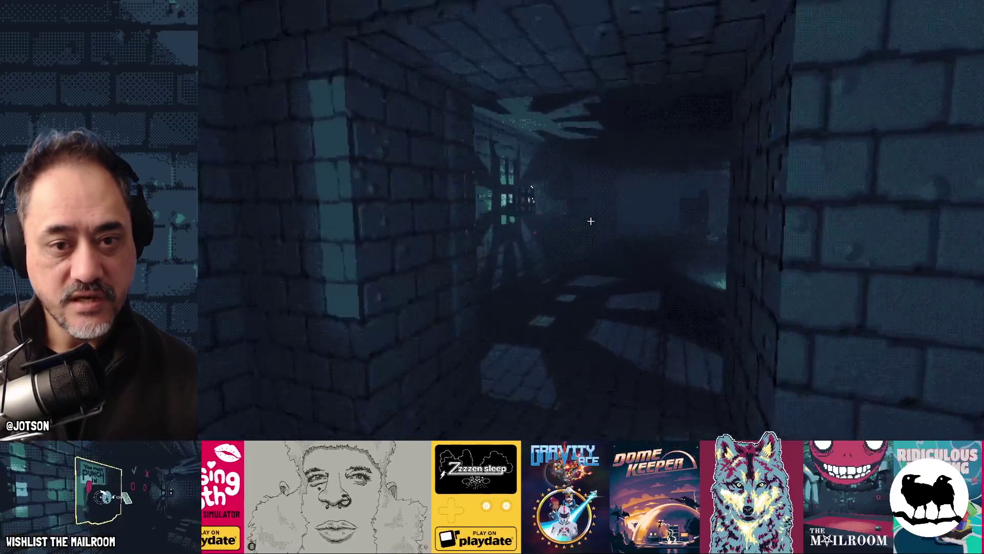
key(w)
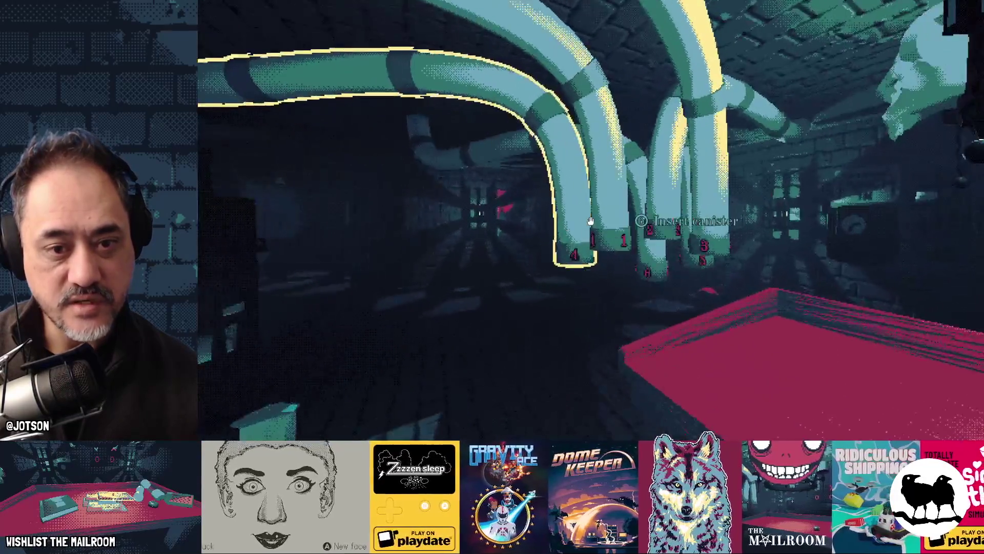
mouse_move(591, 221)
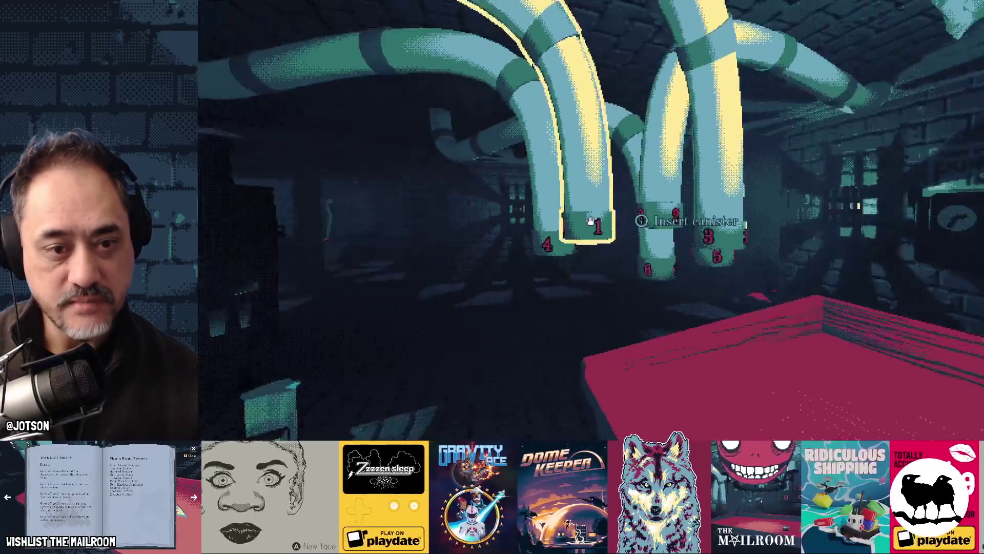
key(w)
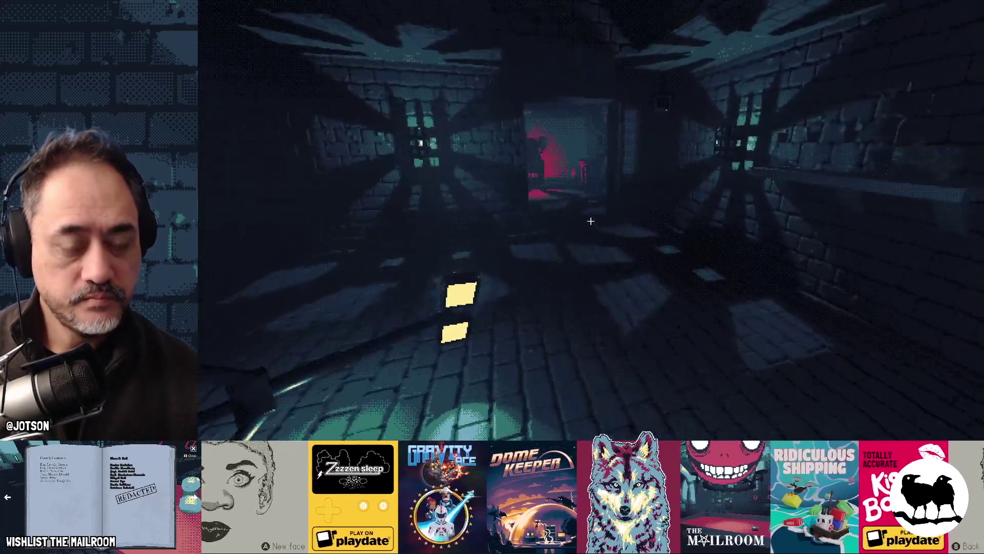
key(w)
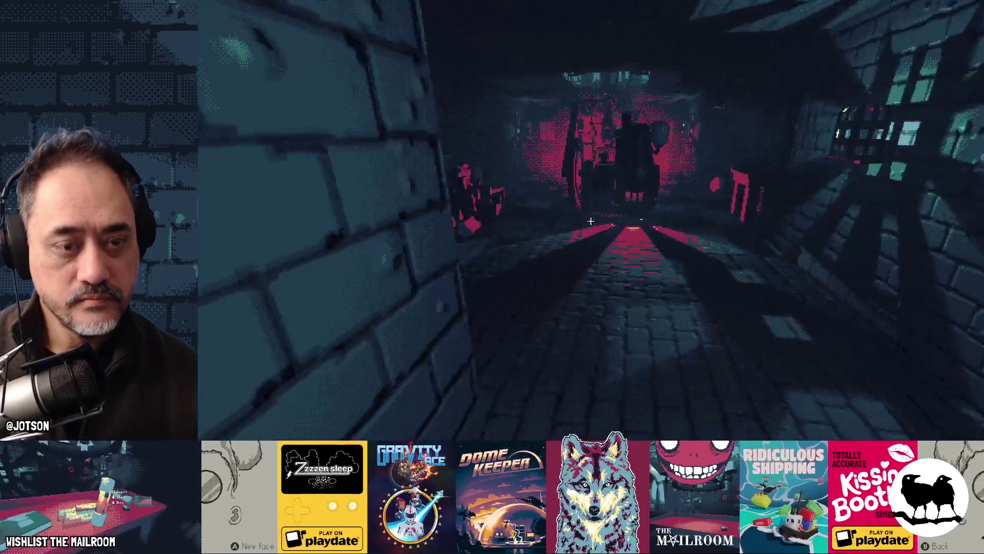
key(w)
key(w)
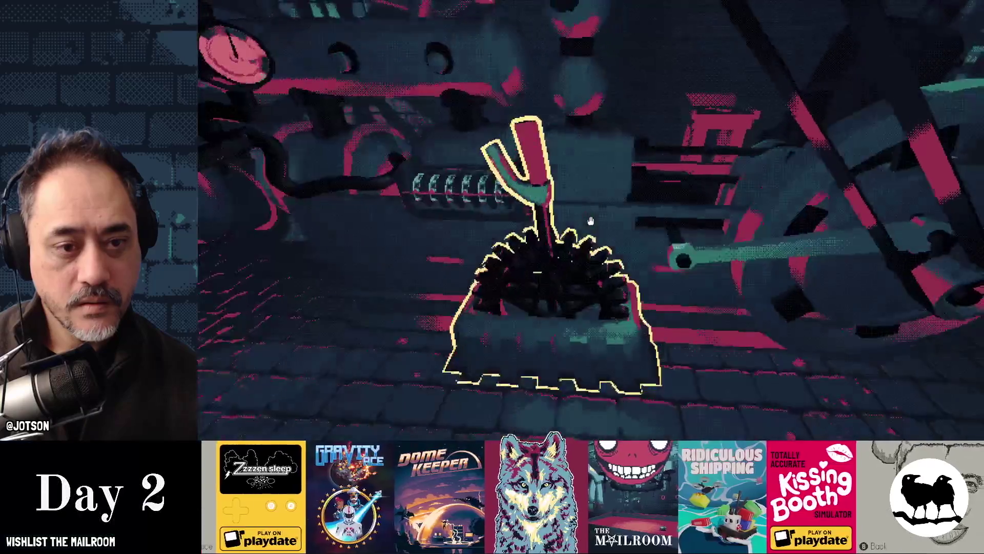
key(w)
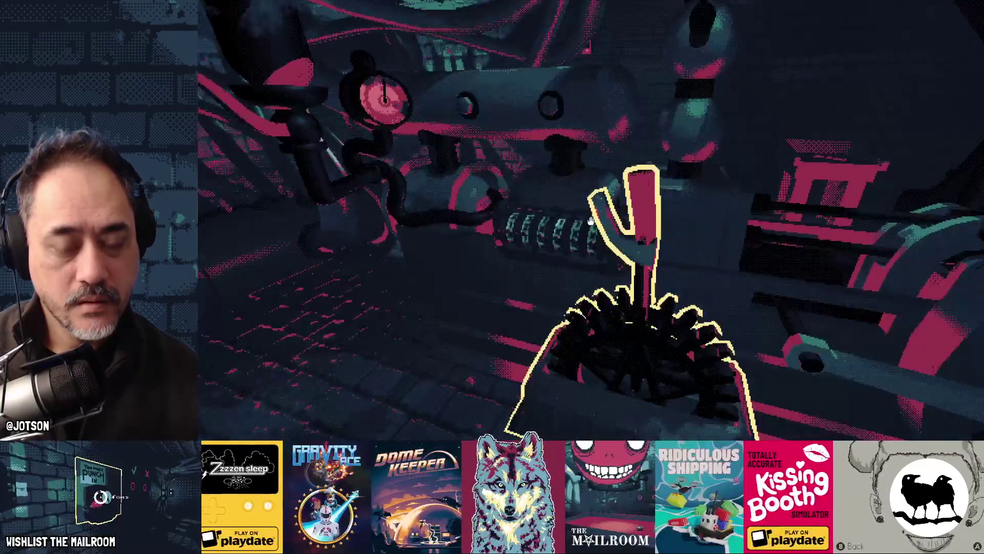
click(591, 220)
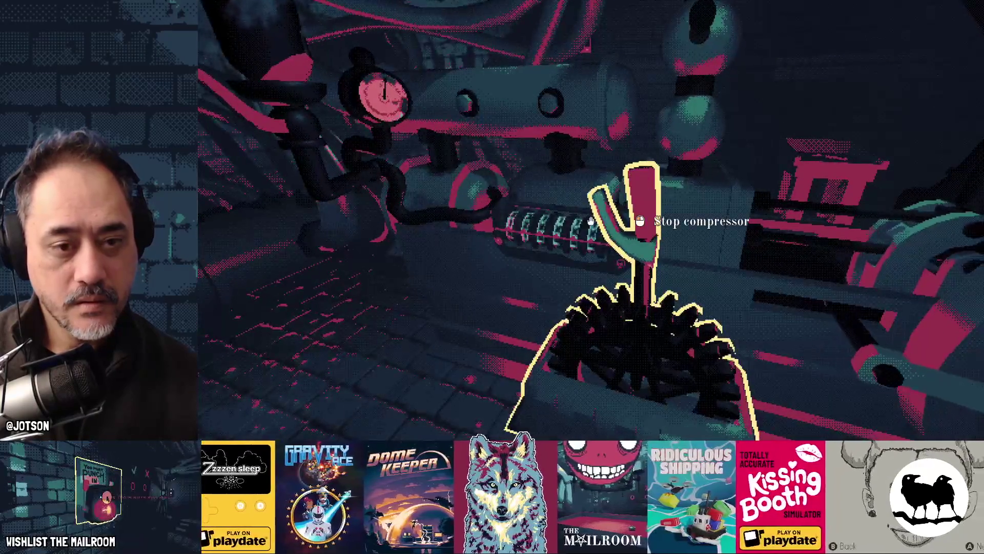
key(alt+Tab)
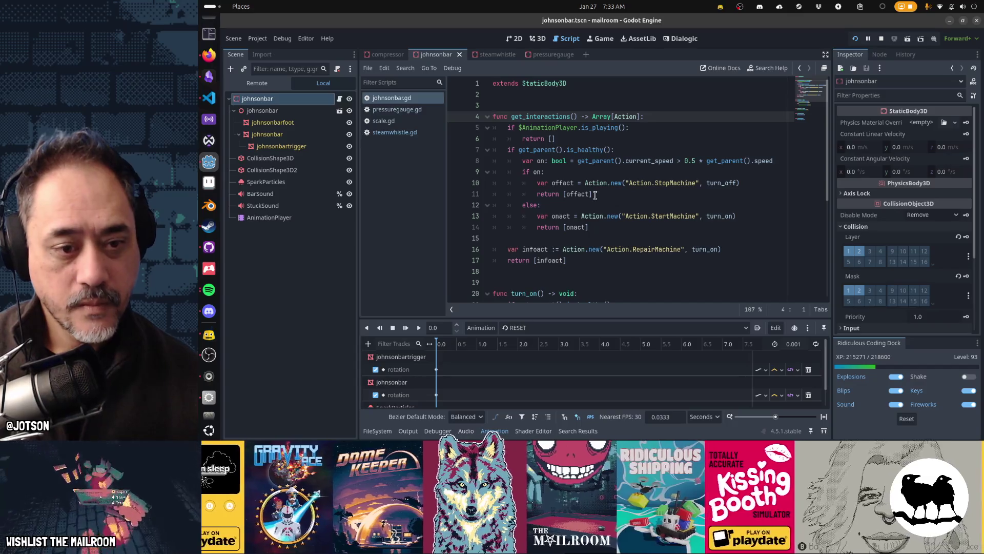
Add an 'if Global.is_demo():' condition at the top of turn_off in johnsonbar.gd
scroll(596, 195, down, 5)
scroll(595, 195, down, 1)
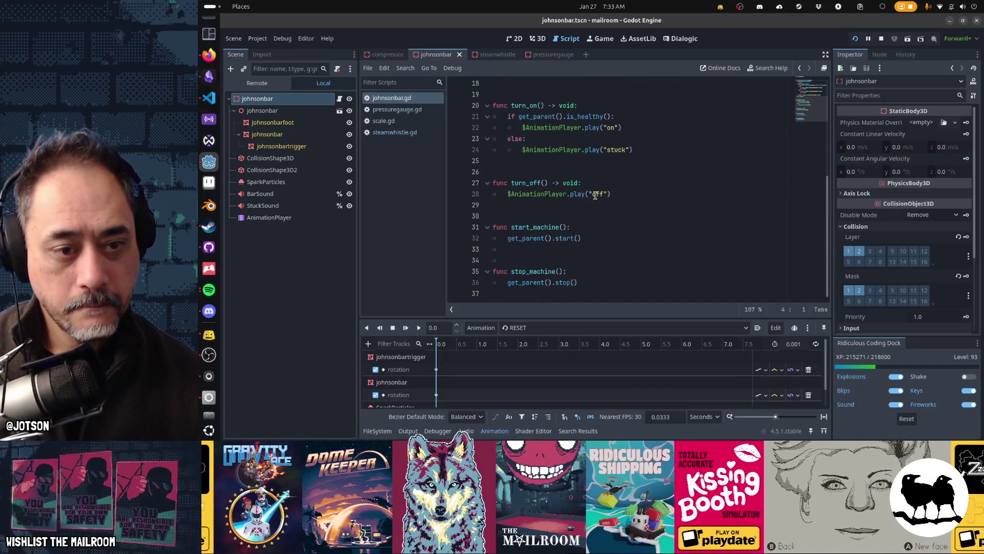
scroll(595, 195, up, 3)
scroll(596, 194, up, 3)
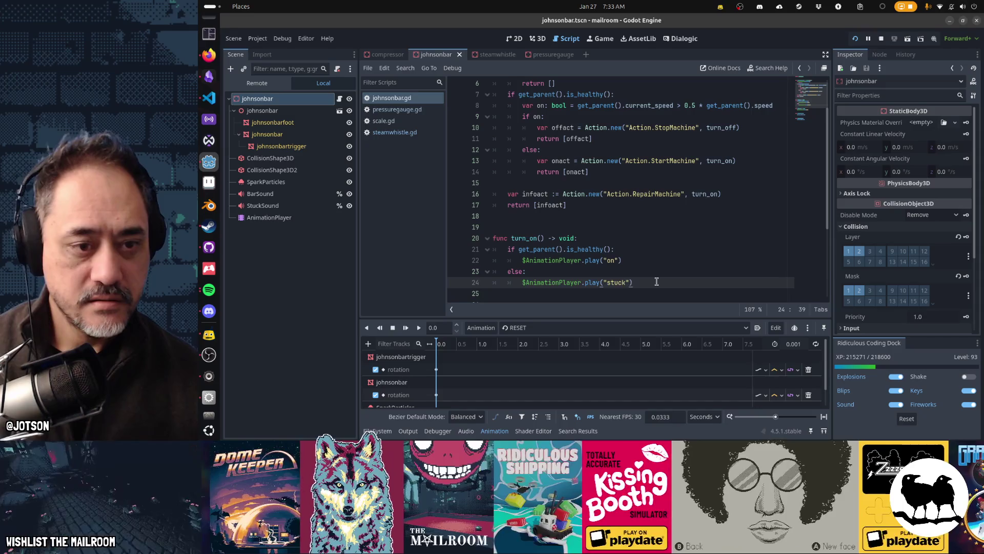
key(Down)
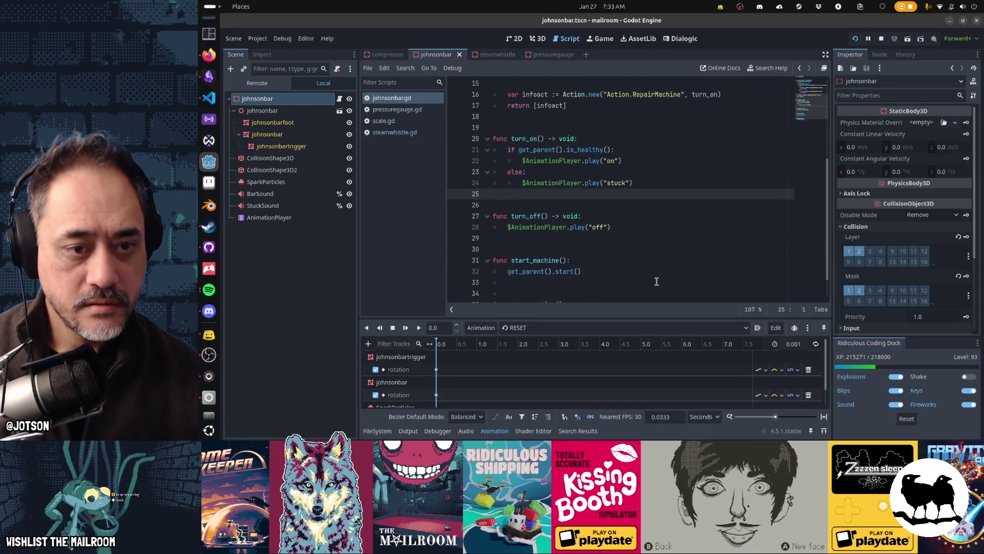
key(Down)
key(Down)
key(End)
key(Return)
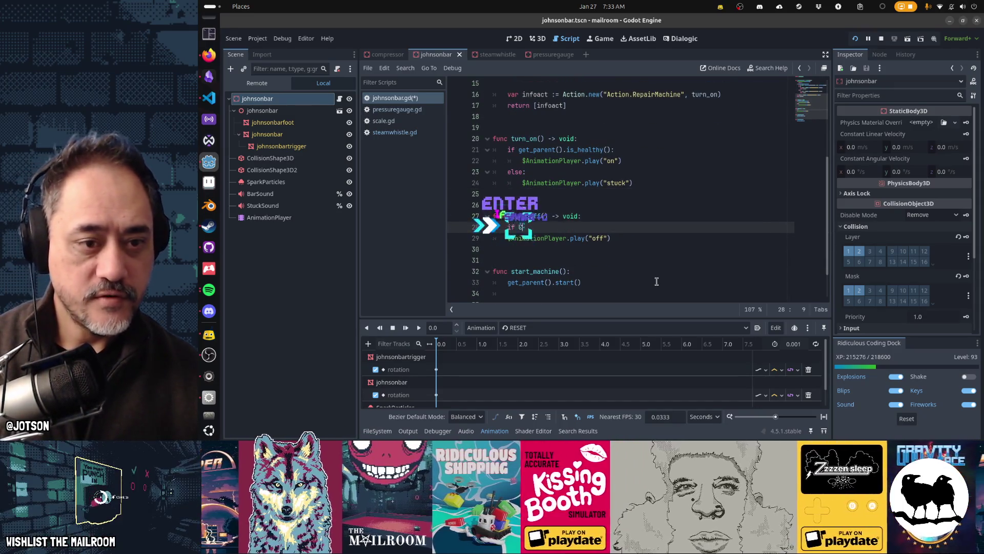
text(_dead)
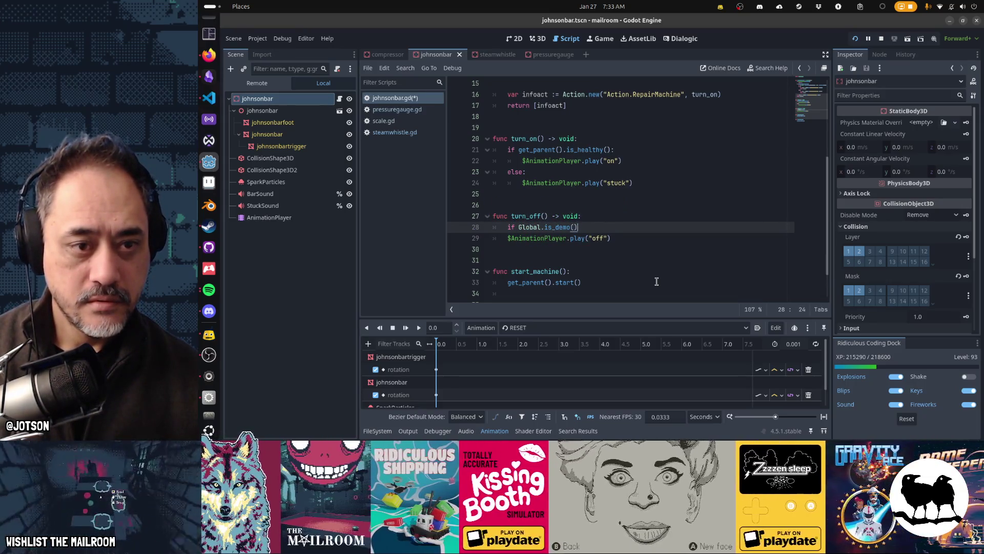
key(Return)
Play 'stuck' under the demo check and move the 'off' call into an else branch
text($AnimationPlayer.play("stuck"))
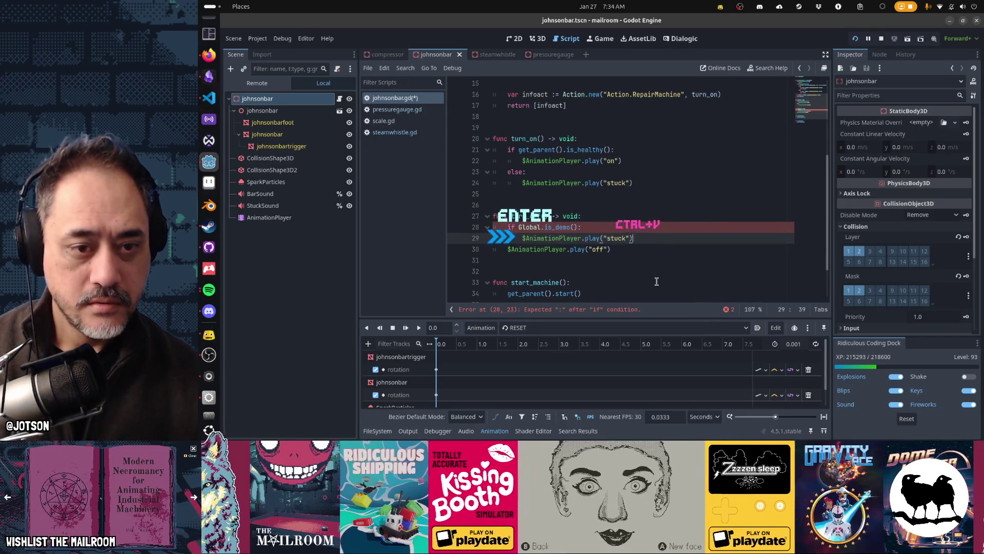
key(Return)
key(BackSpace)
text(else:)
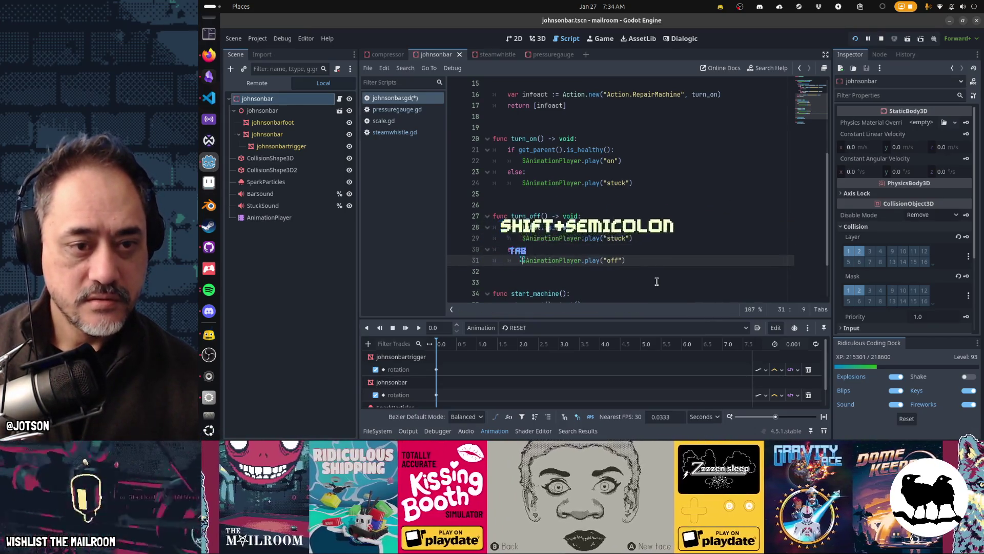
key(Down)
key(Home)
key(Tab)
click(656, 281)
Run the game with the change, then select the 'stuck' animation in the animation editor
key(ctrl+End)
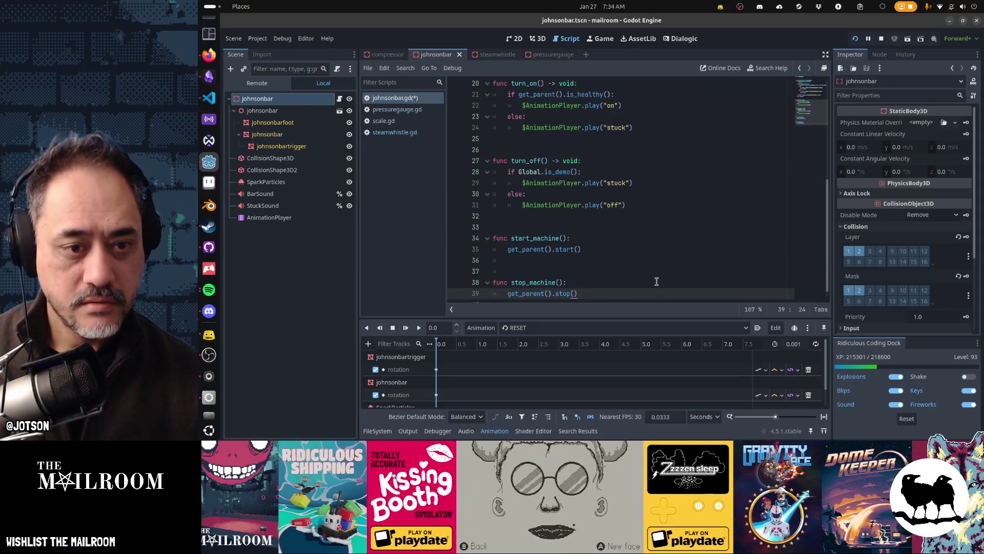
key(F5)
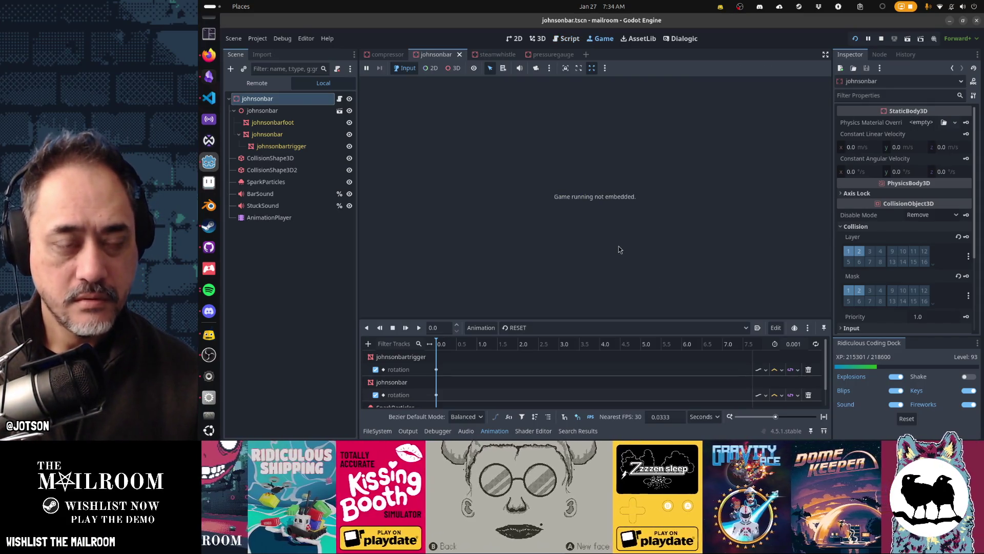
key(ctrl+F3)
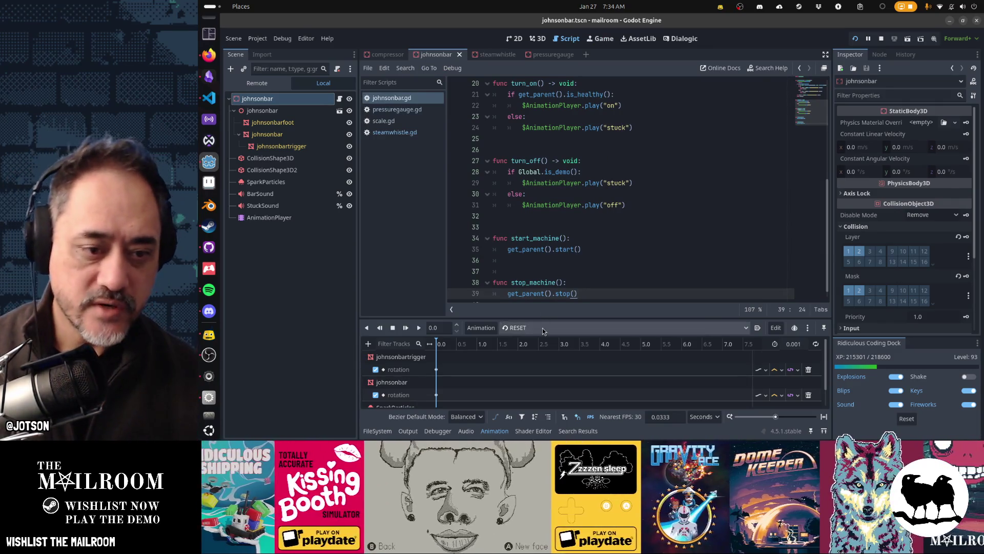
click(543, 328)
click(541, 373)
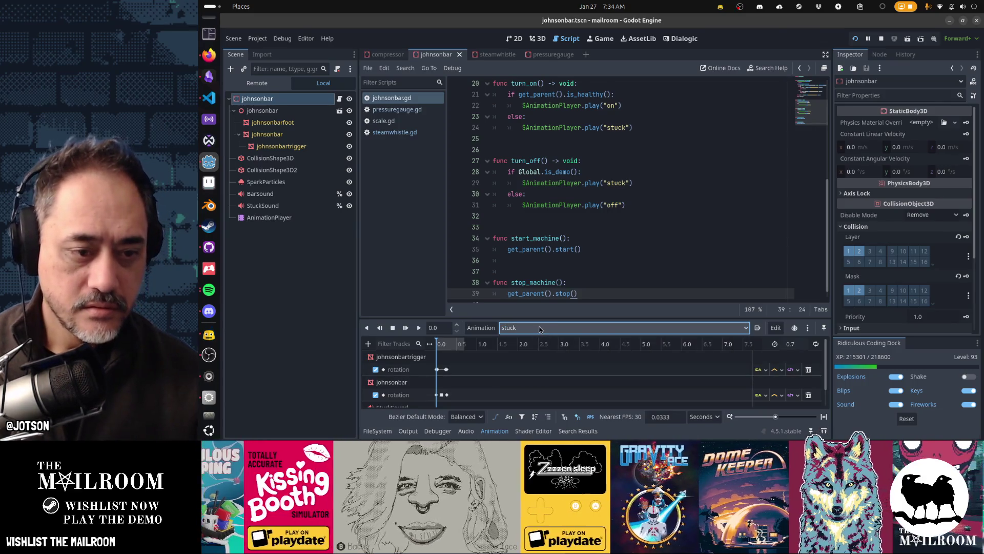
Play the 0.7 s 'stuck' animation, list all tracks to reveal StuckSound, then reopen johnsonbar.gd
key(ctrl+F2)
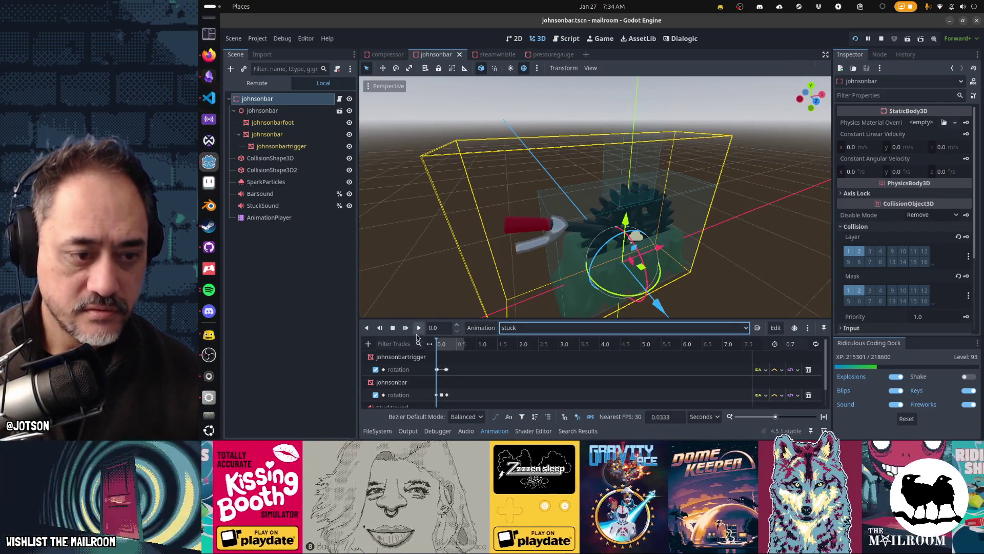
click(407, 331)
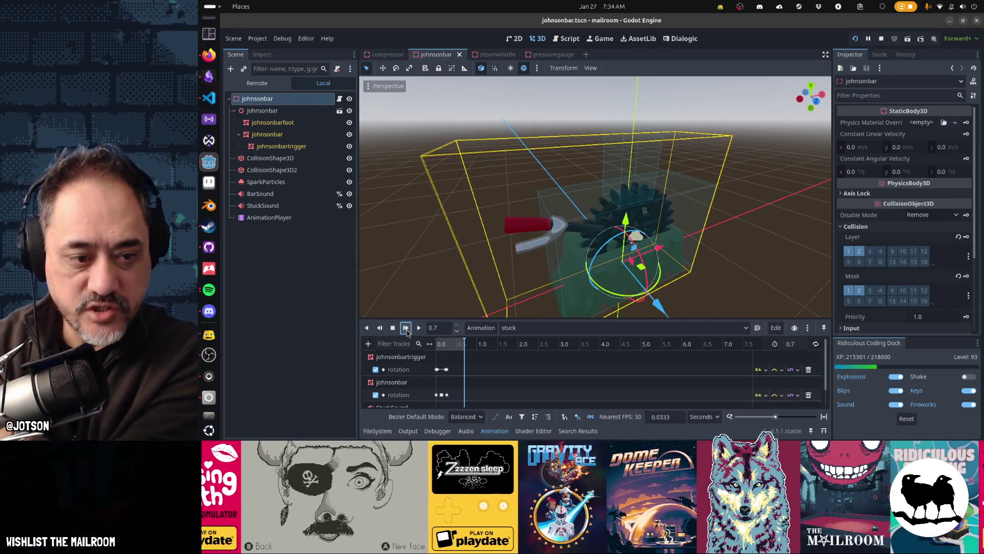
click(548, 416)
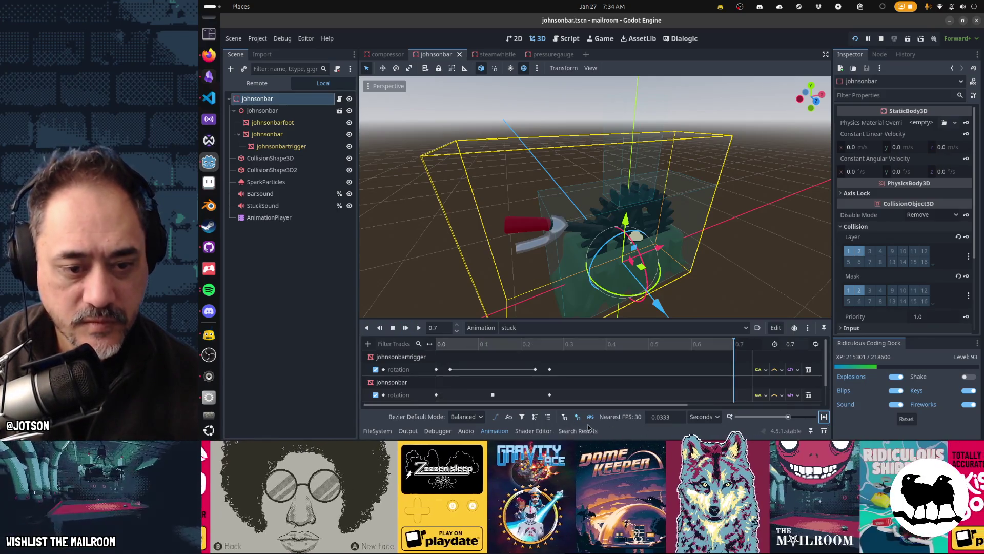
click(548, 416)
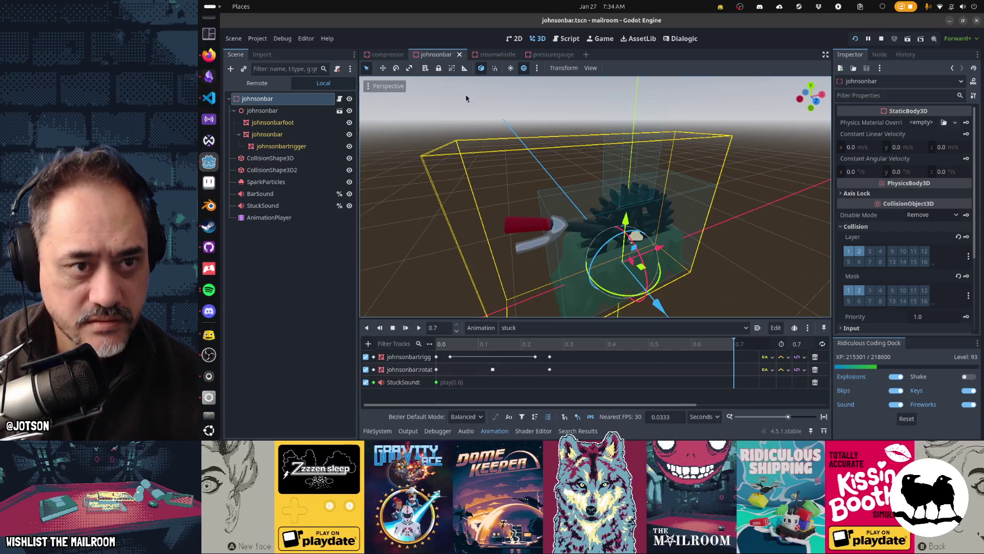
click(563, 39)
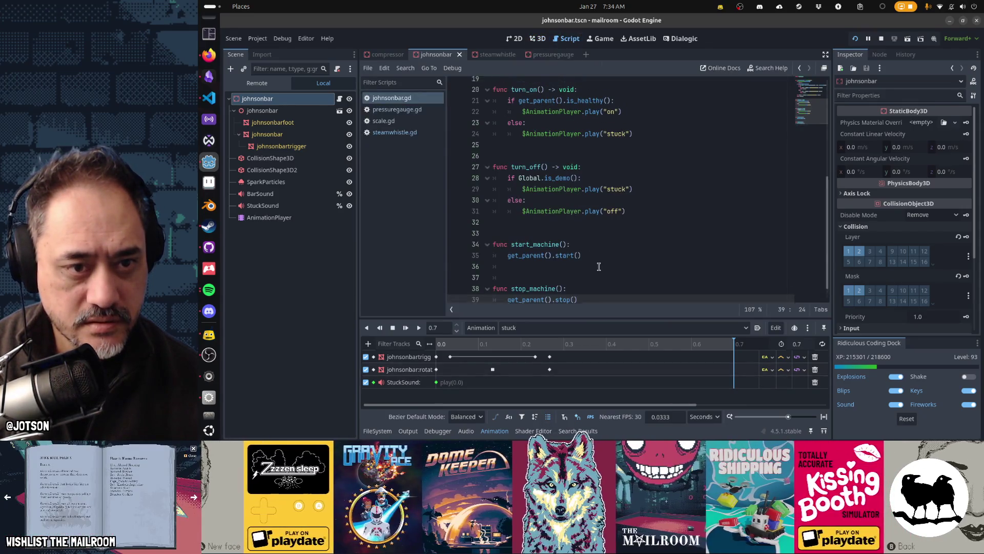
scroll(599, 267, up, 3)
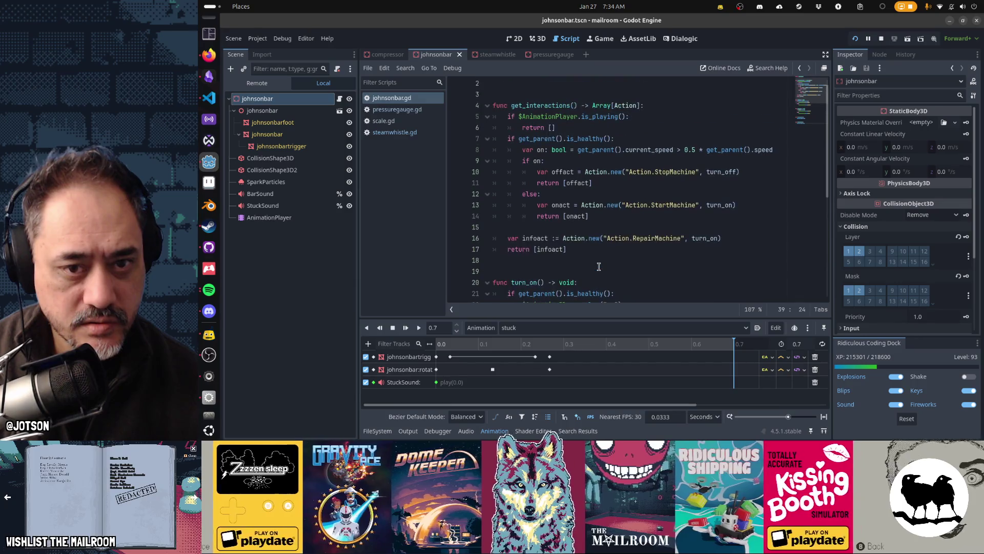
mouse_move(722, 171)
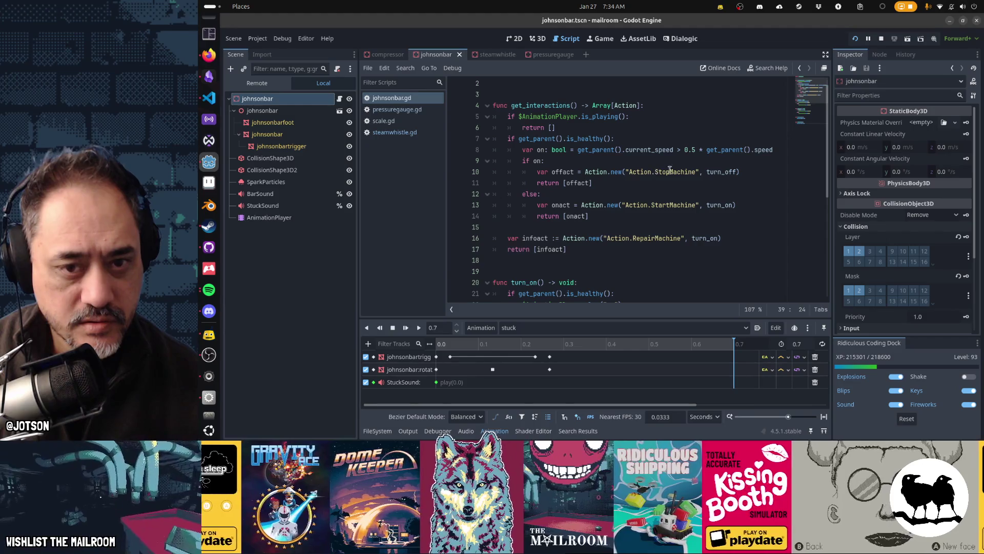
scroll(671, 220, down, 5)
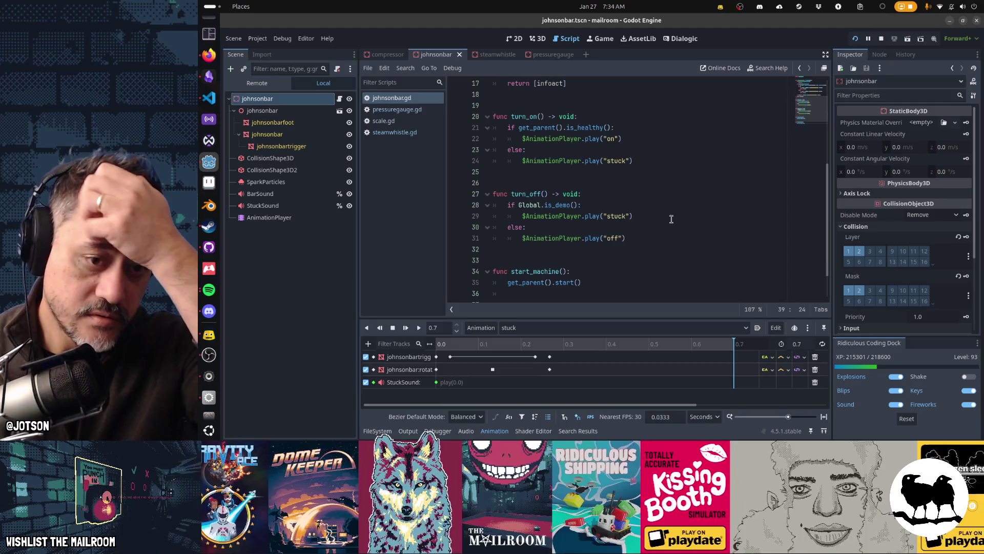
click(524, 325)
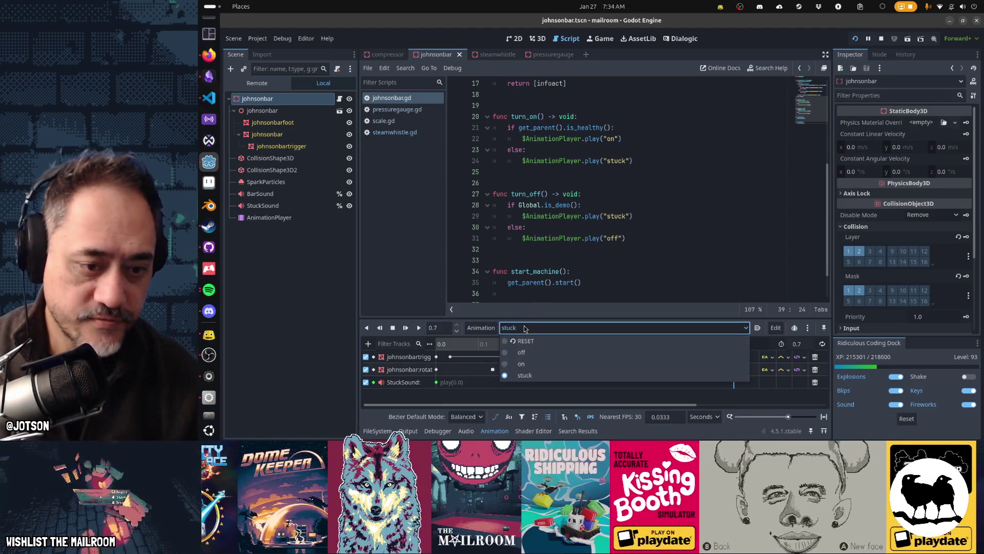
click(526, 357)
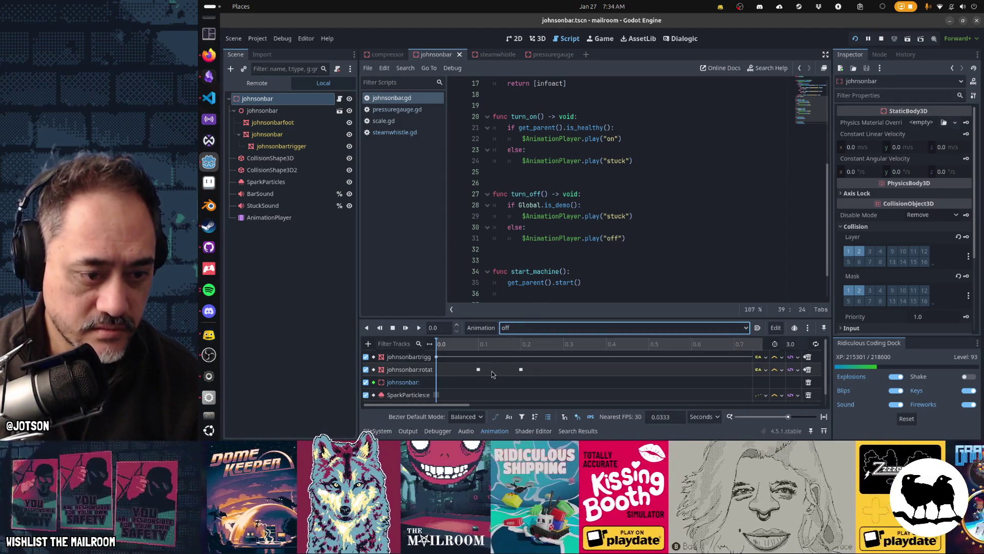
scroll(491, 372, down, 1)
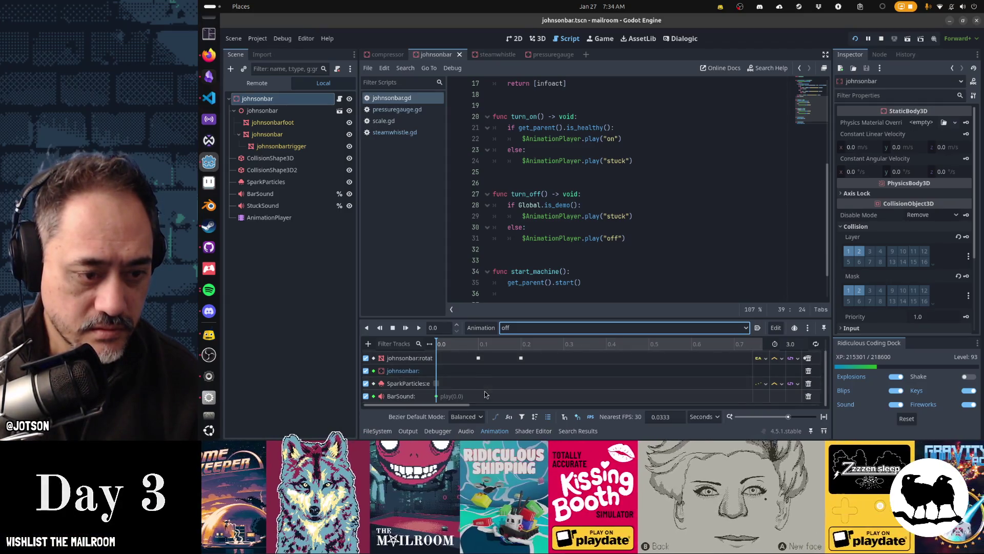
scroll(483, 398, up, 1)
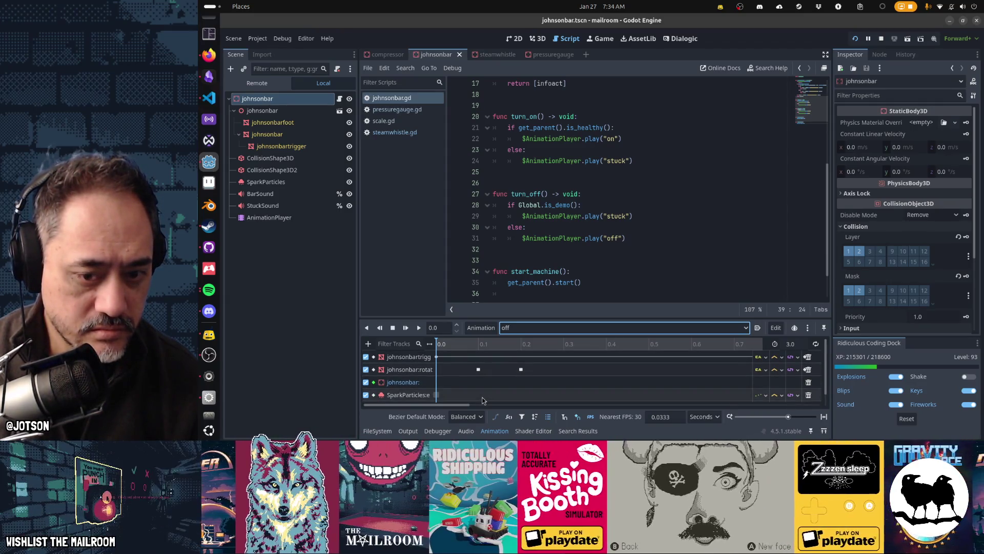
click(824, 416)
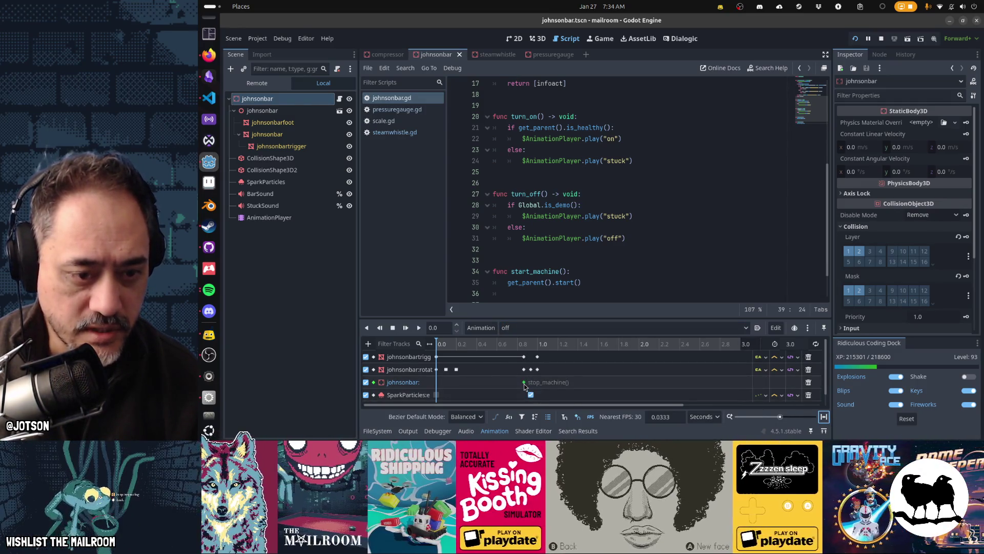
click(545, 346)
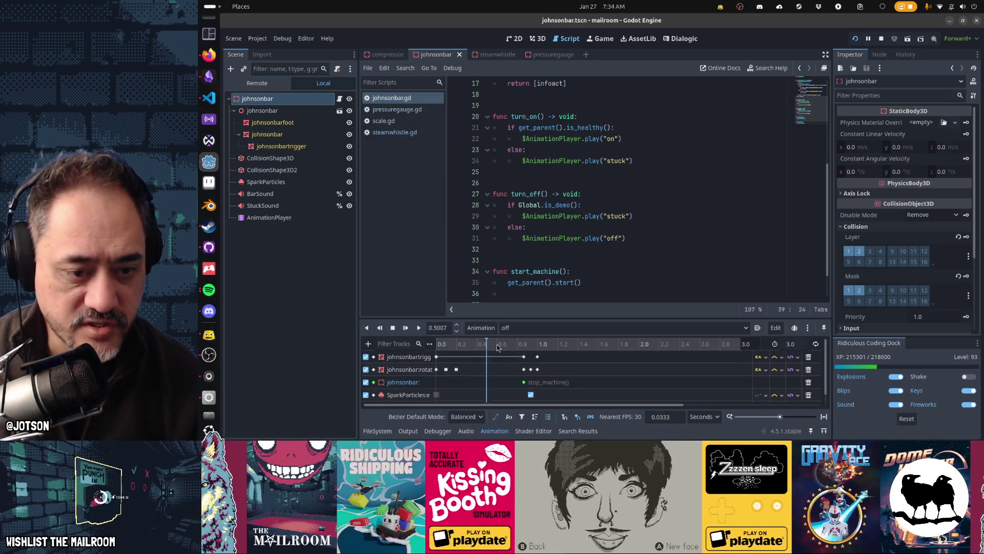
drag(545, 348, 437, 346)
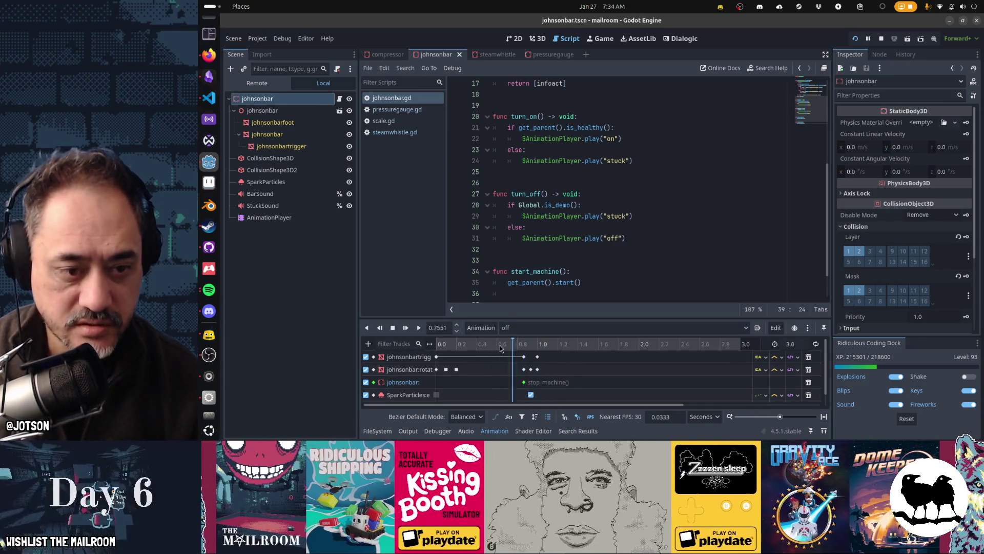
click(518, 328)
click(528, 374)
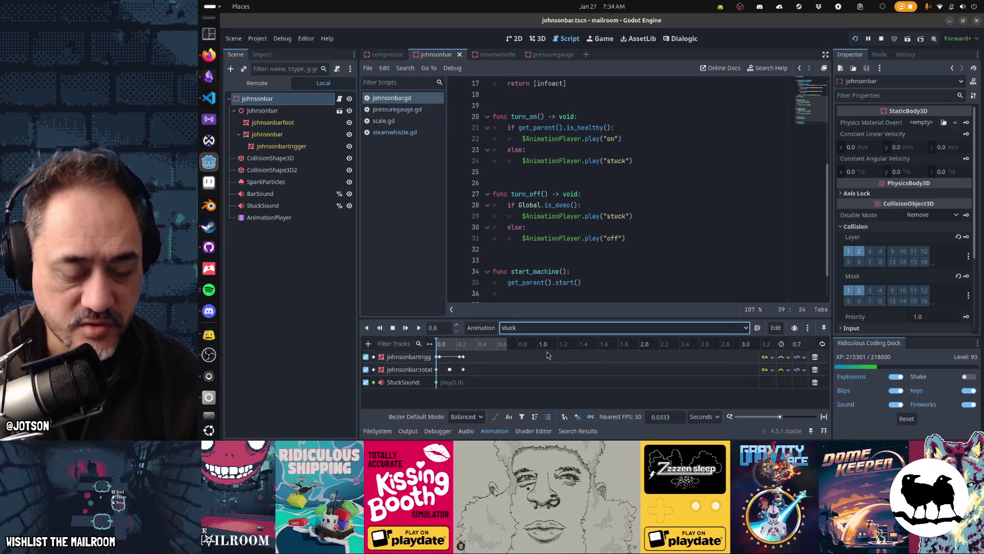
Change line 29's animation name to 'stuck_on', then scrub the 'stuck' animation in the 3D view
click(629, 216)
text(_)
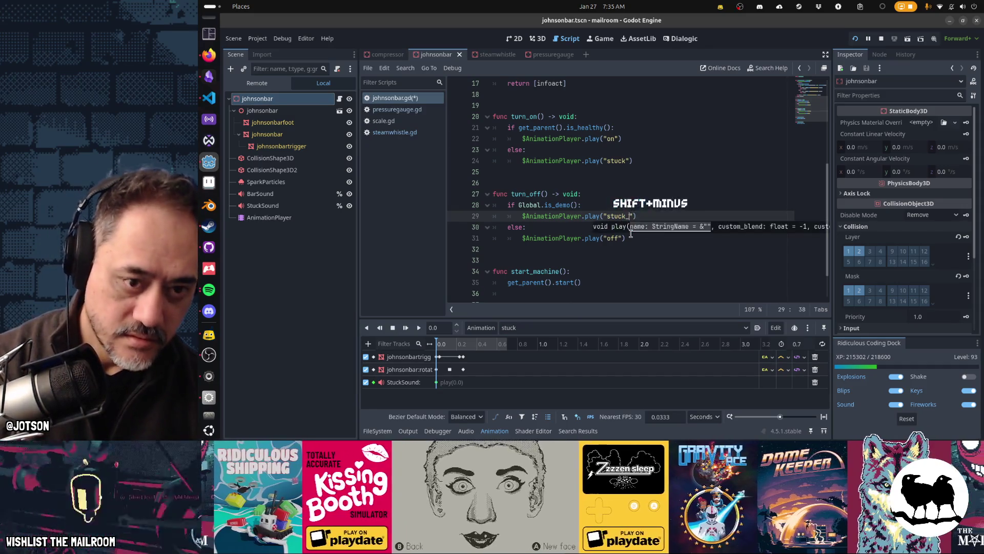
text(on)
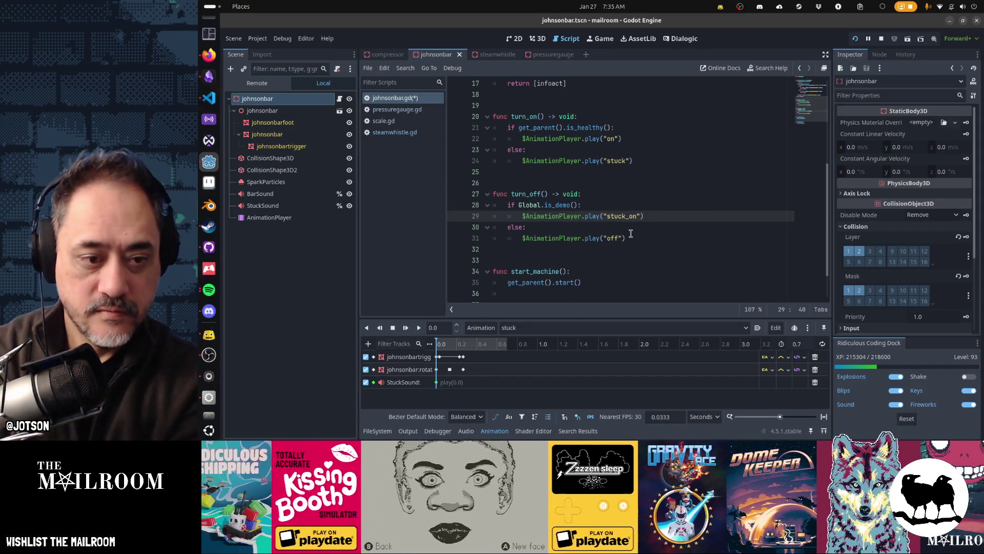
key(ctrl+F2)
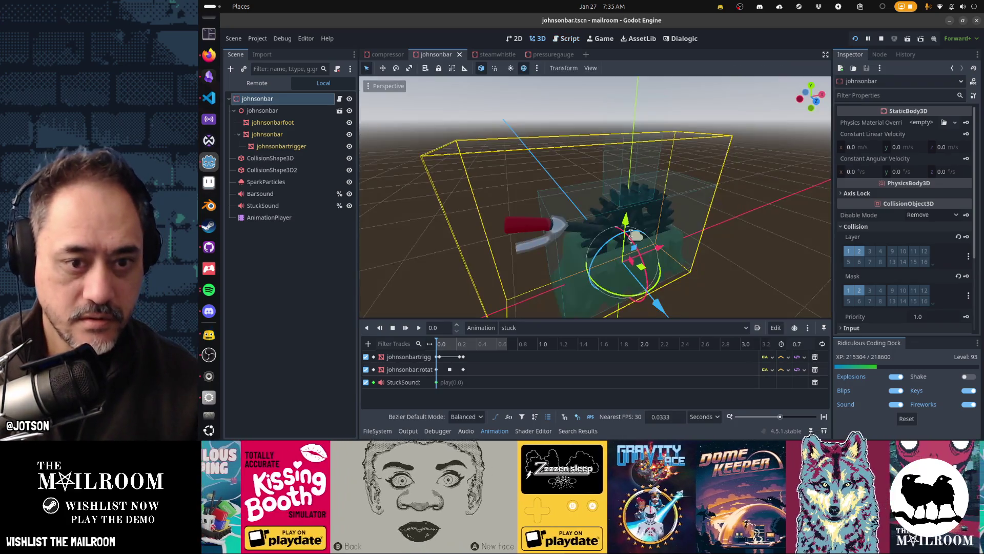
drag(441, 346, 458, 351)
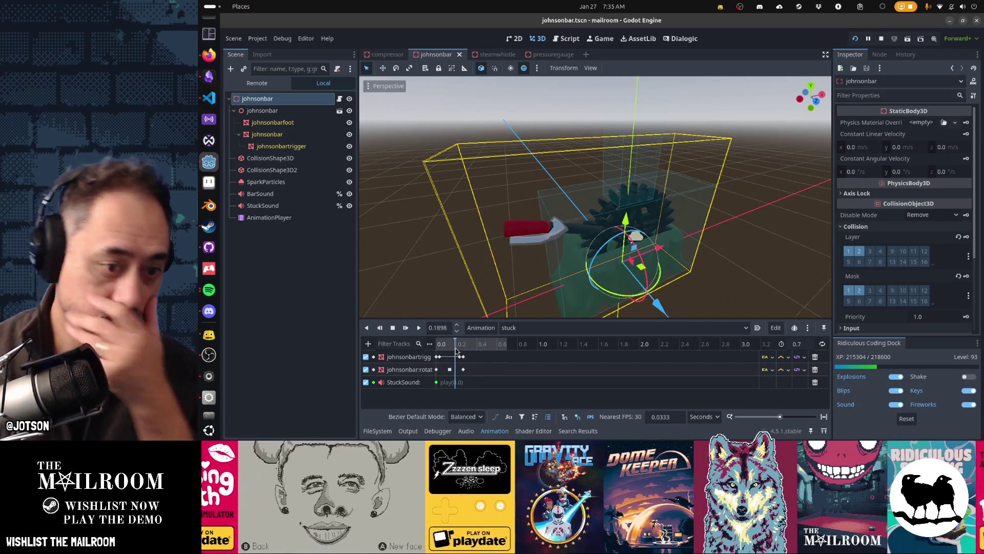
click(523, 328)
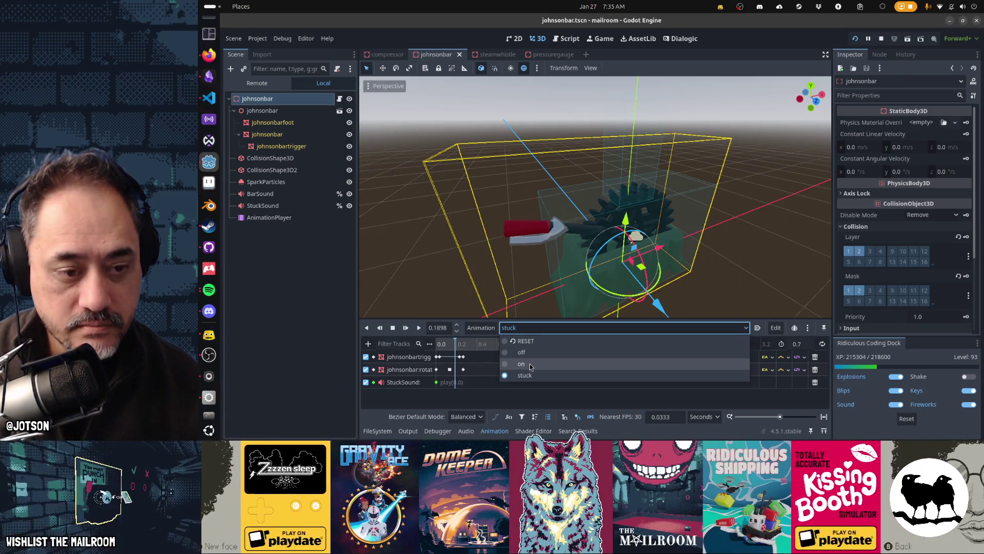
Duplicate 'stuck' into a new 'stuck_on' animation via Animation > Duplicate and scrub its lever motion
click(472, 396)
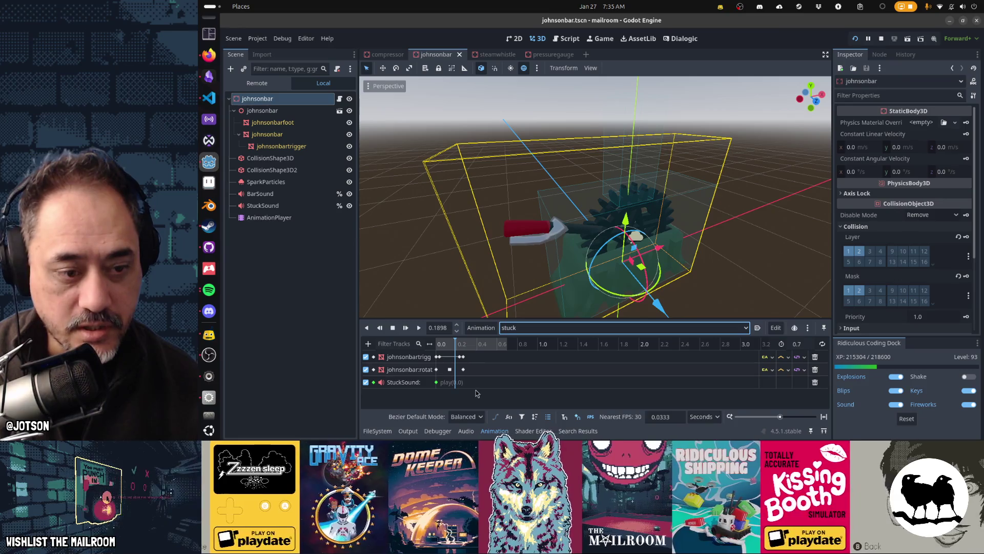
drag(475, 373, 433, 353)
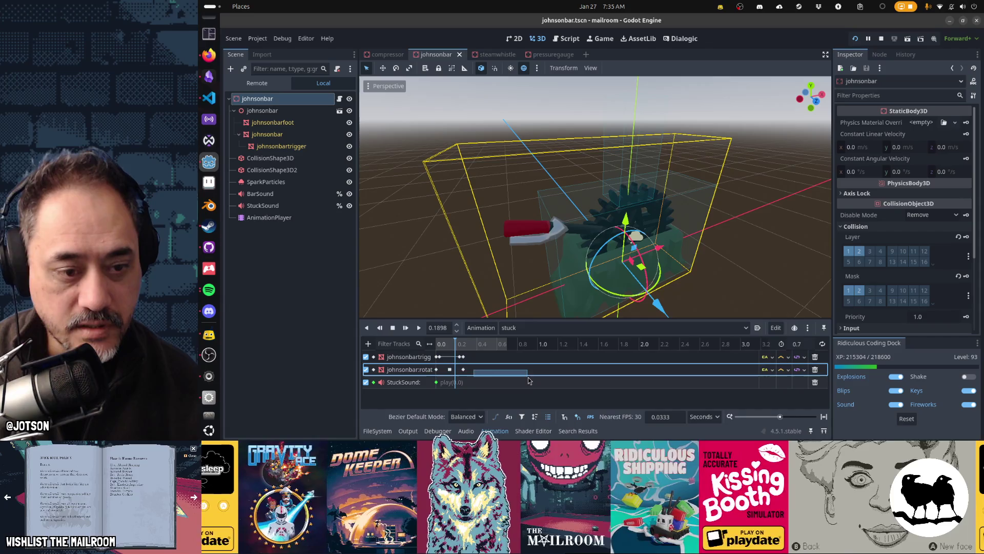
click(473, 333)
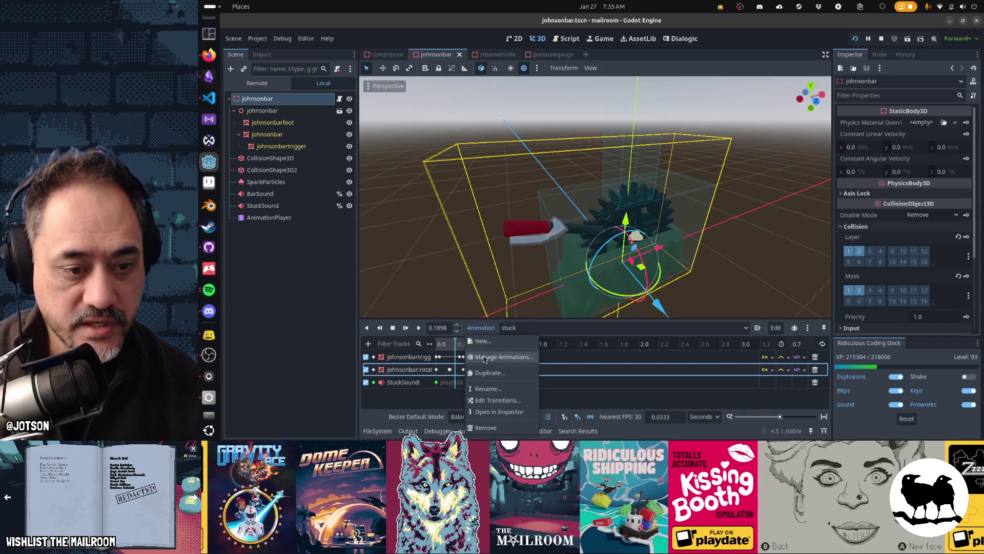
click(487, 372)
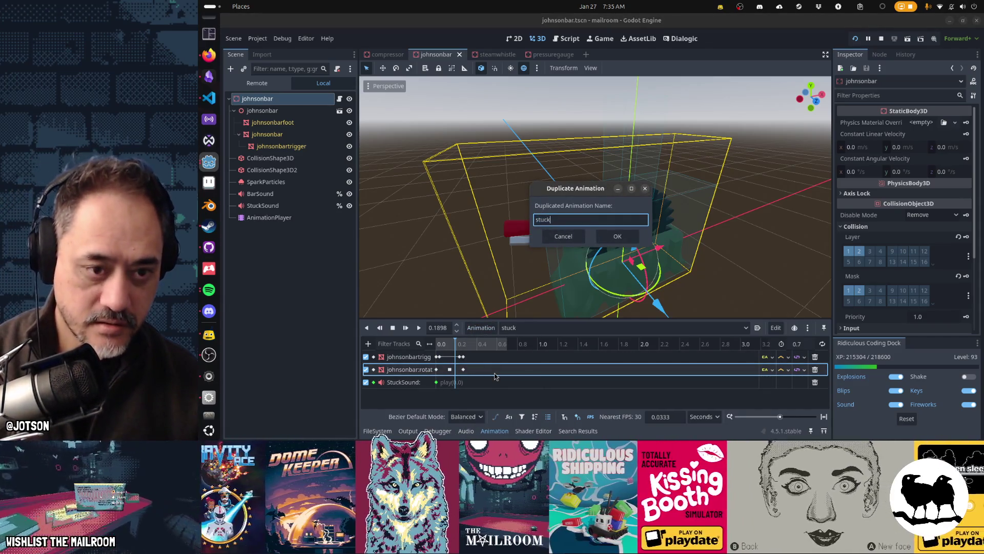
text(n)
key(Return)
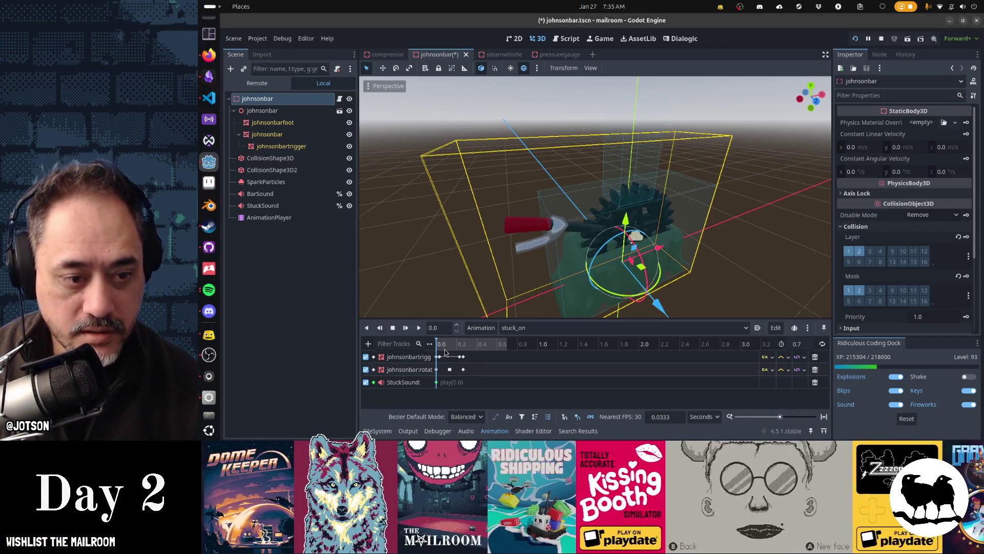
mouse_move(443, 352)
mouse_down()
mouse_move(464, 349)
mouse_move(438, 353)
mouse_up()
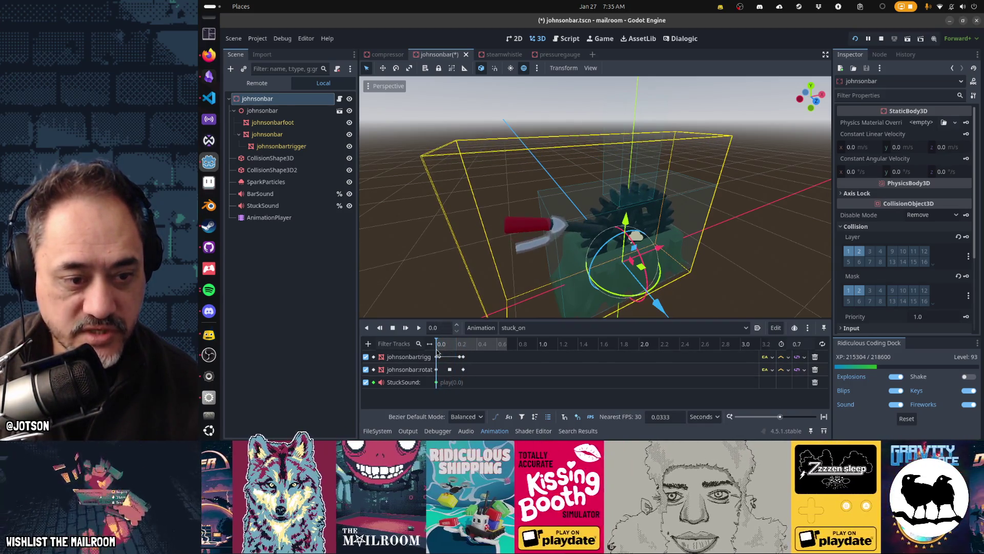
click(533, 328)
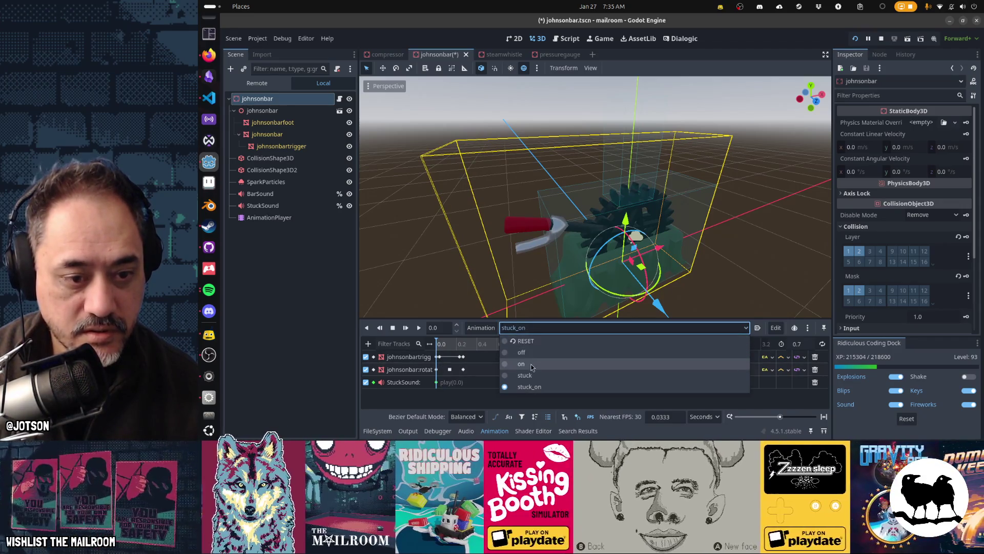
Preview the on animation by scrubbing the lever upright to its 1.0 s keyframe
click(531, 368)
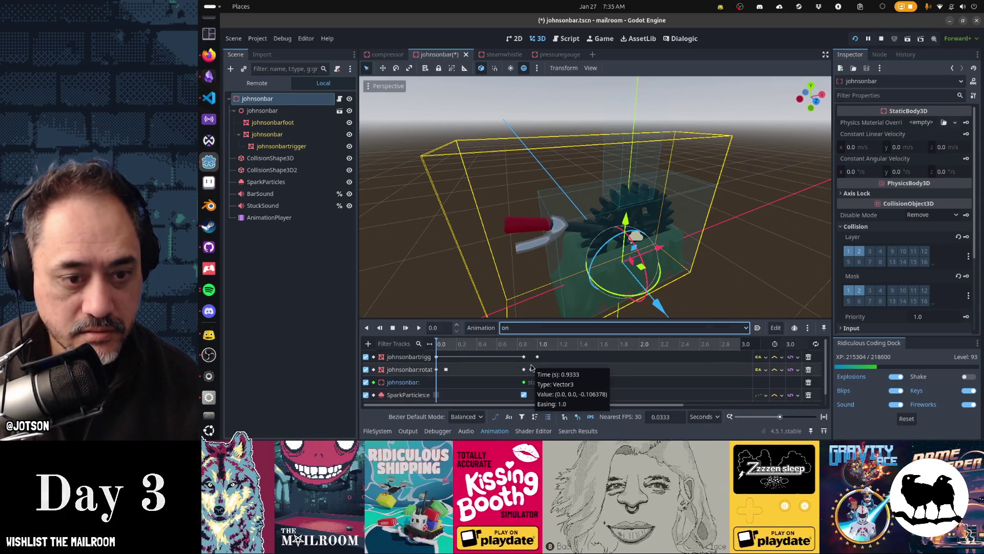
drag(494, 348, 556, 344)
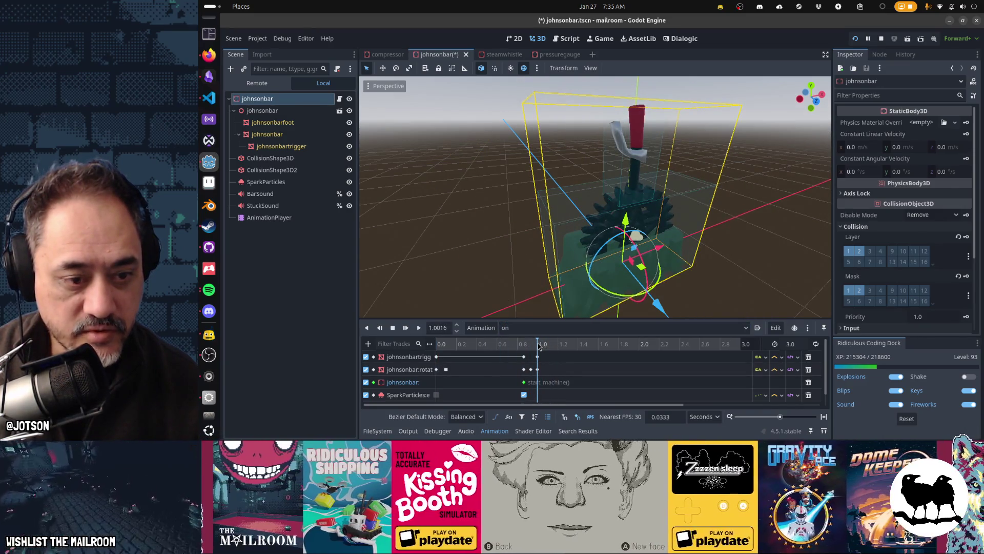
click(537, 369)
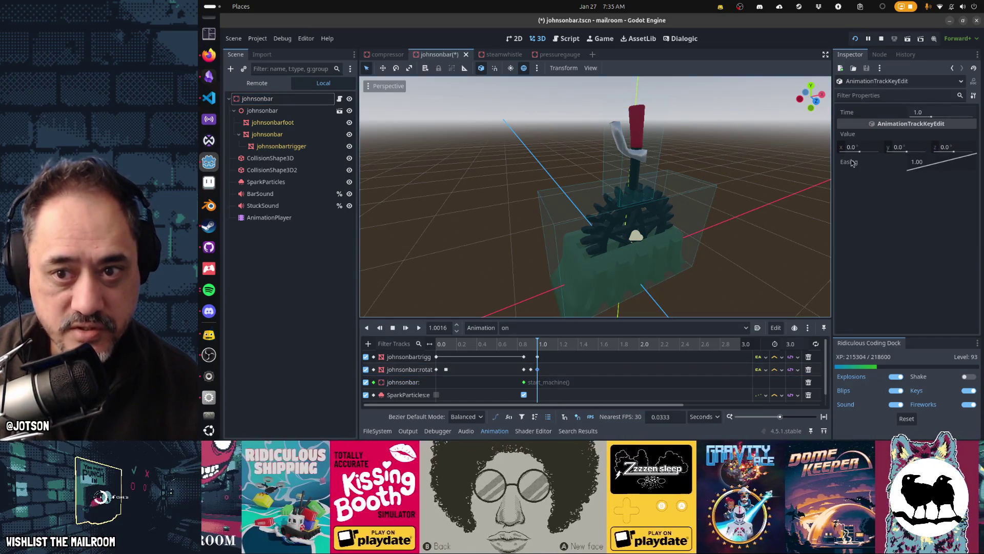
In the stuck_on animation, set the first rotation keyframe's z to 0
click(539, 328)
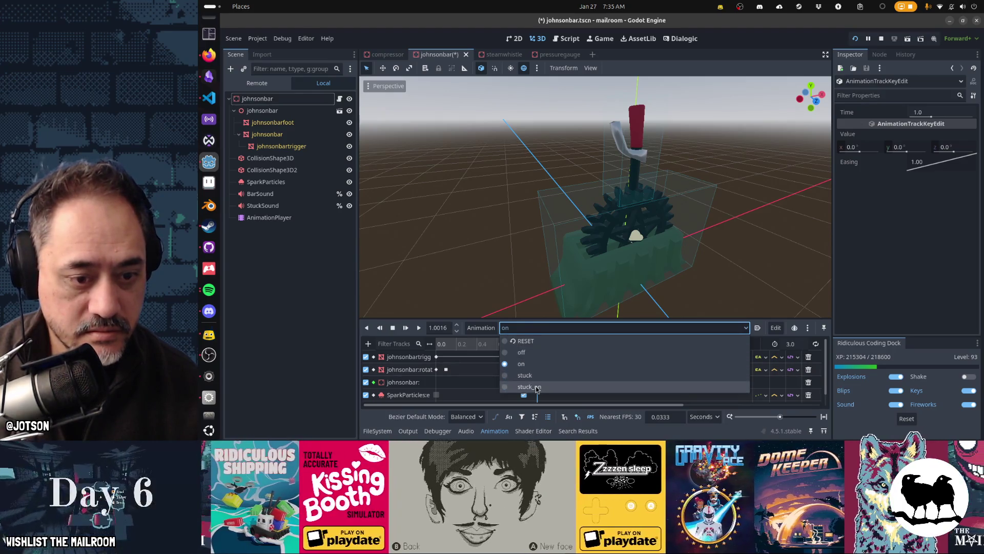
click(529, 386)
click(437, 370)
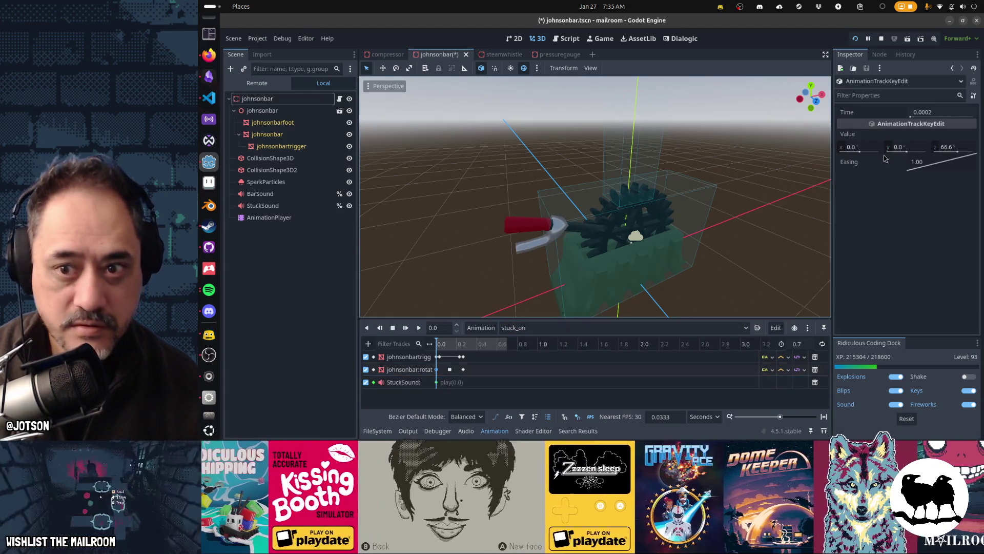
click(942, 147)
text(0)
key(Return)
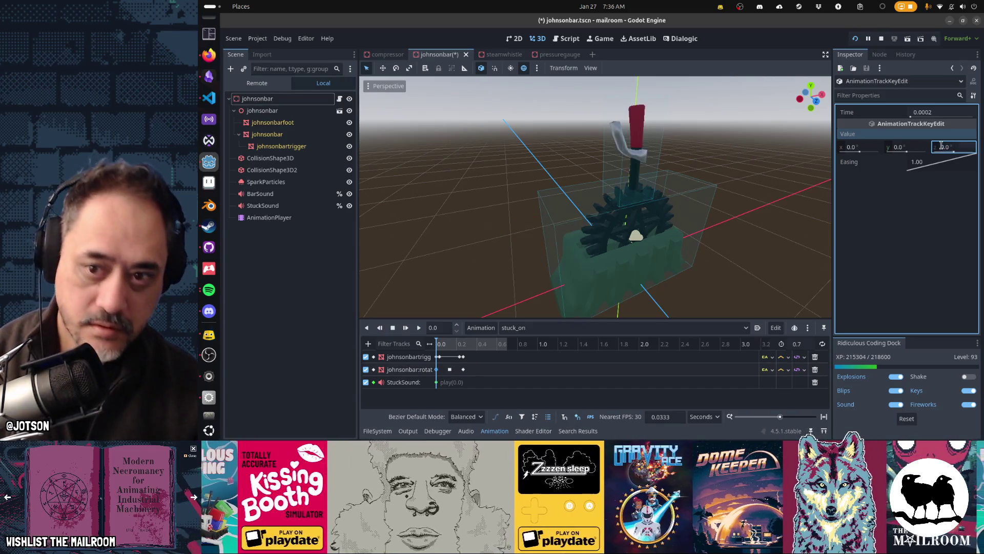
click(590, 285)
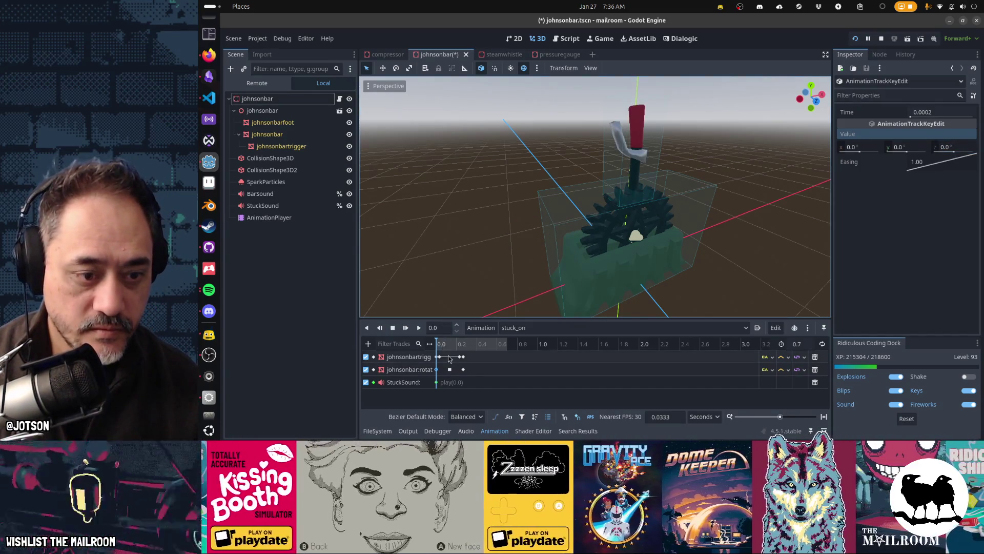
Set the 0.13 s rotation keyframe's z to 6, play stuck_on, and save the scene
click(464, 370)
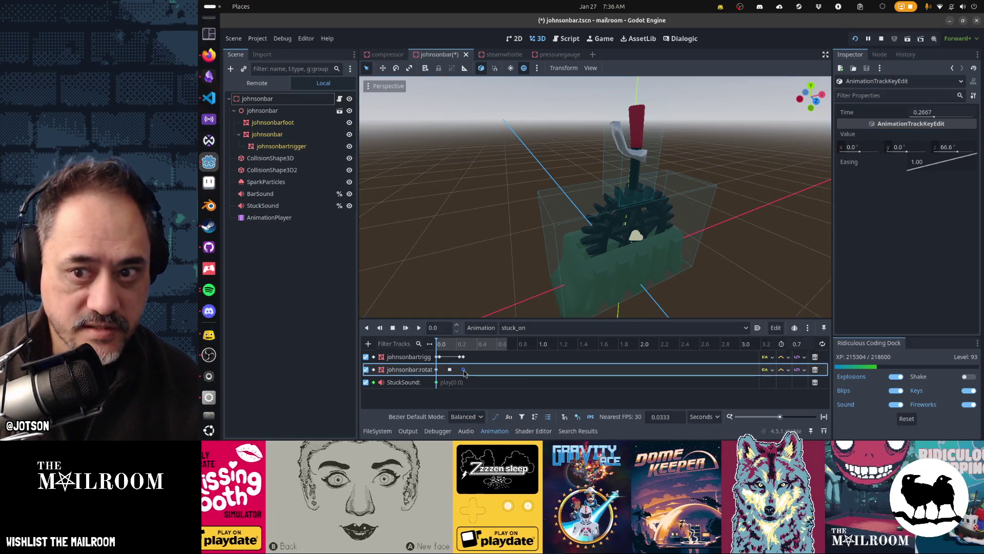
click(946, 149)
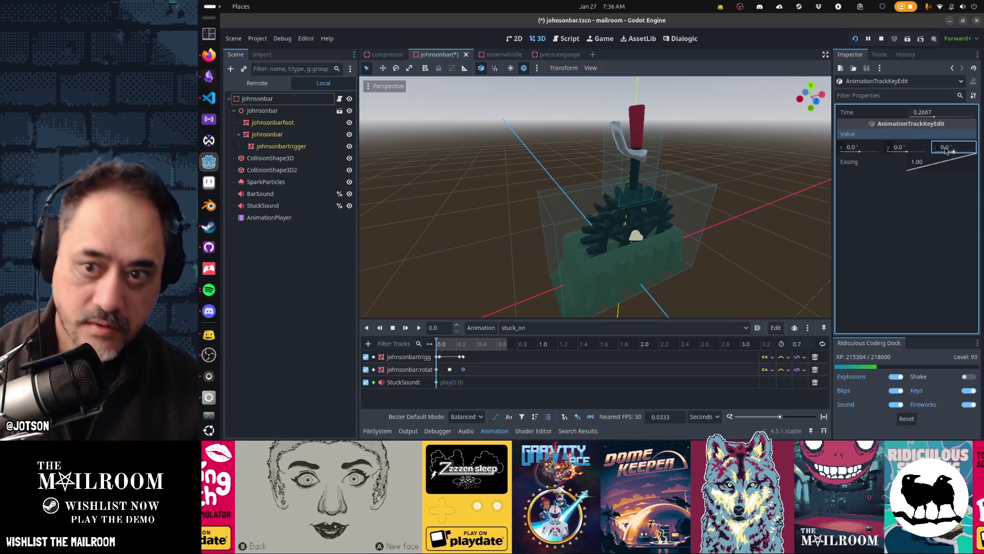
click(450, 370)
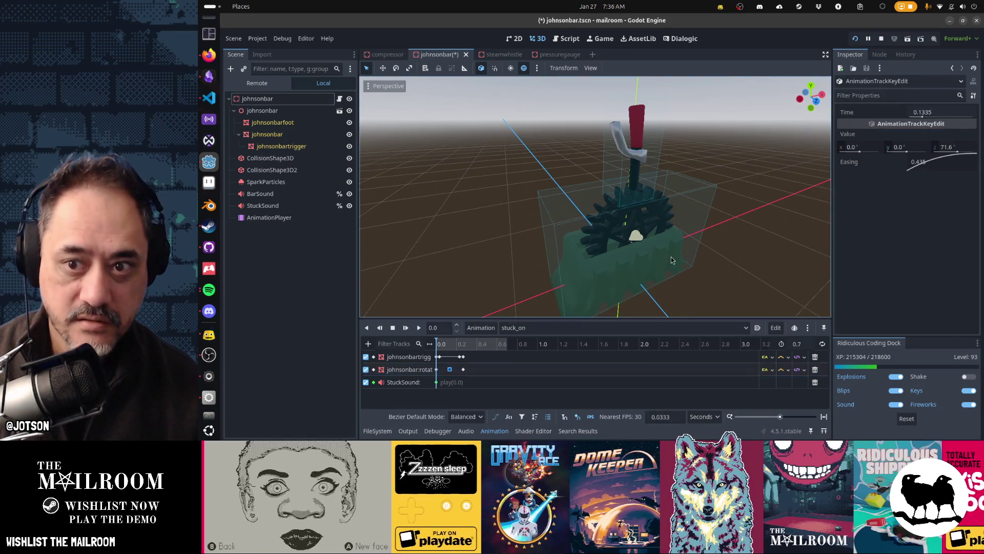
click(946, 148)
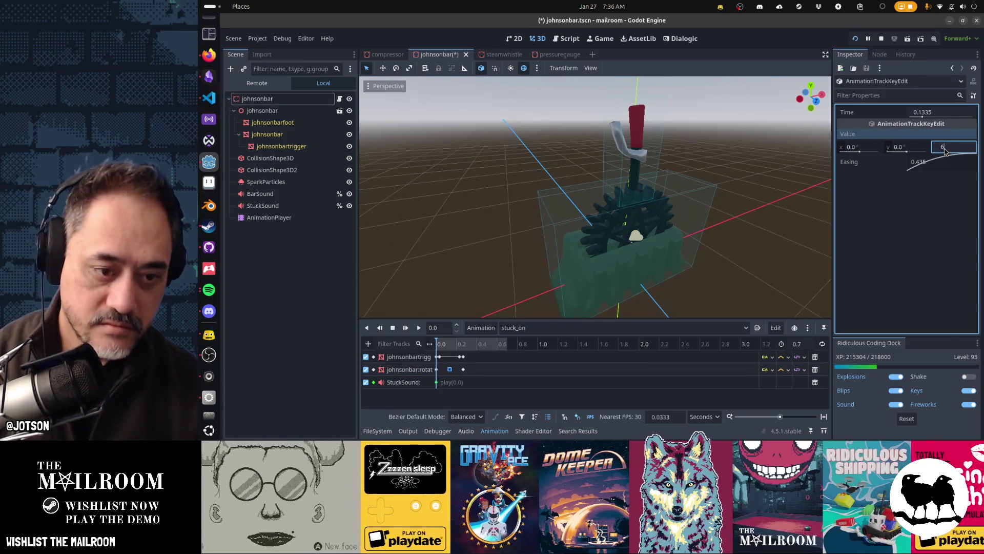
text(6)
key(Return)
click(405, 328)
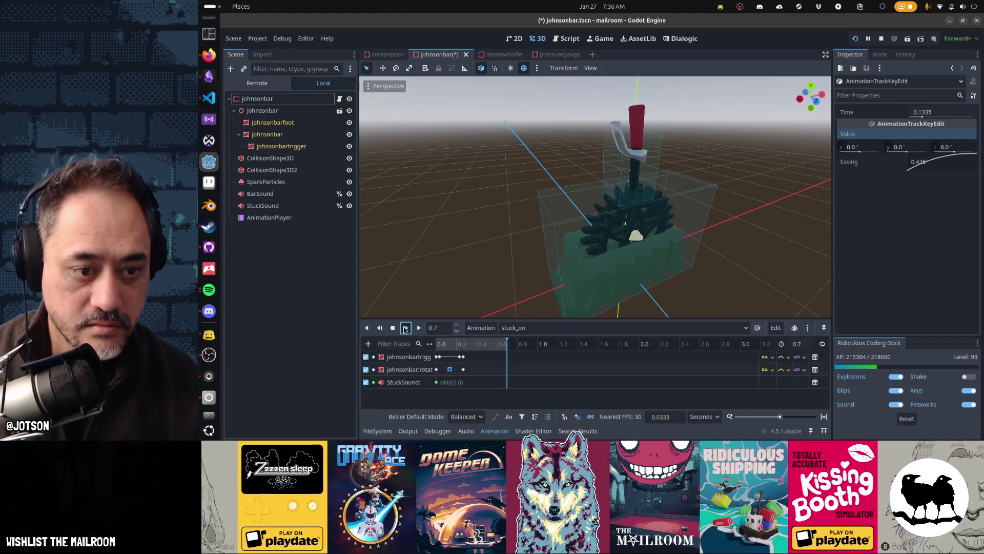
key(ctrl+s)
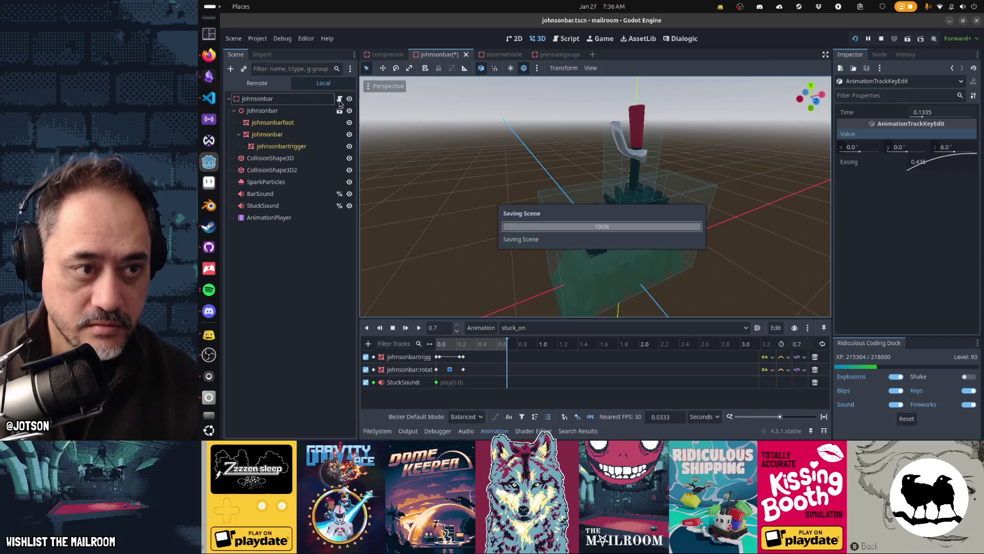
Open johnsonbar.gd from the node's script icon, then resume the running game
click(340, 100)
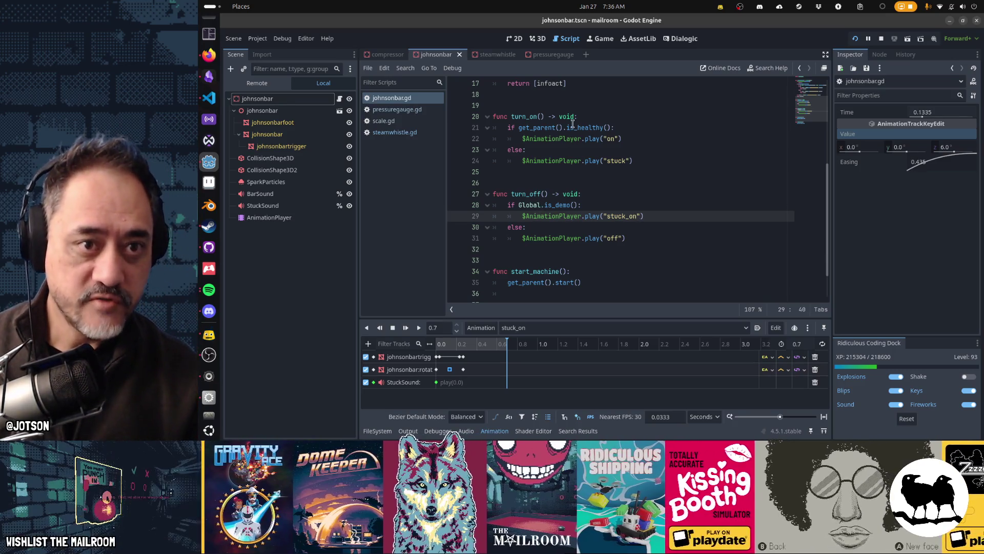
key(alt+Tab)
click(558, 161)
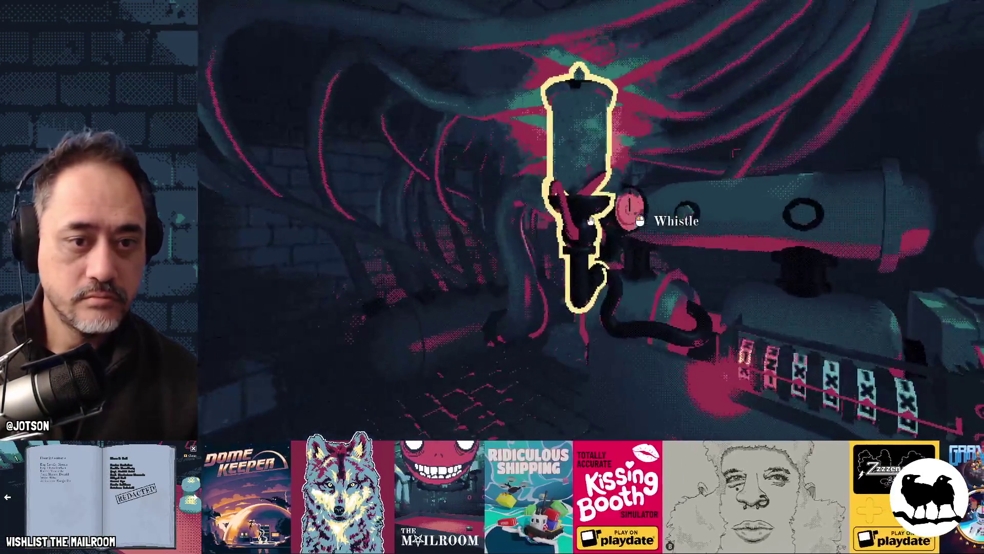
Open The Mailroom's debug console to skip ahead to the compressor lever
key(quoteleft)
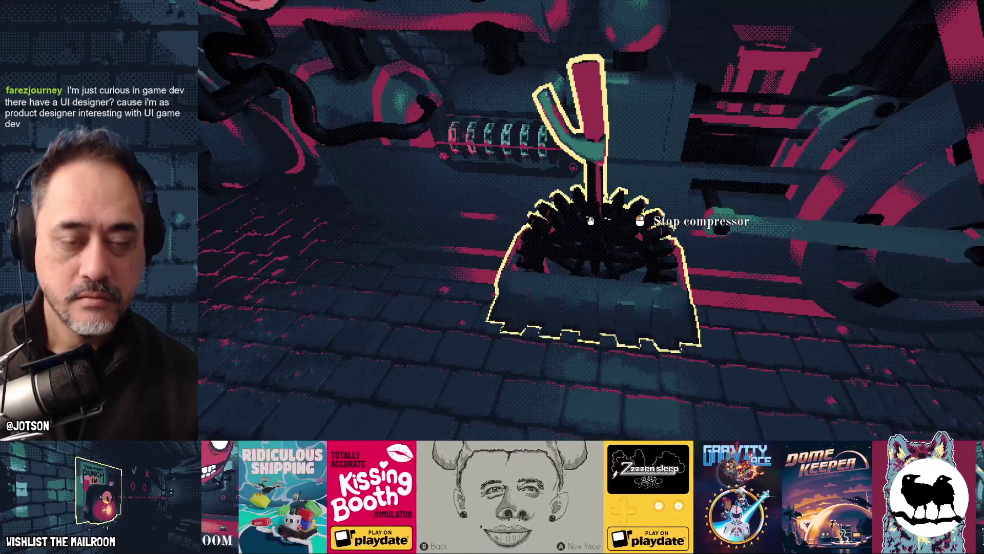
Bring up the PAUSED menu with Escape while facing the Johnson bar
key(Escape)
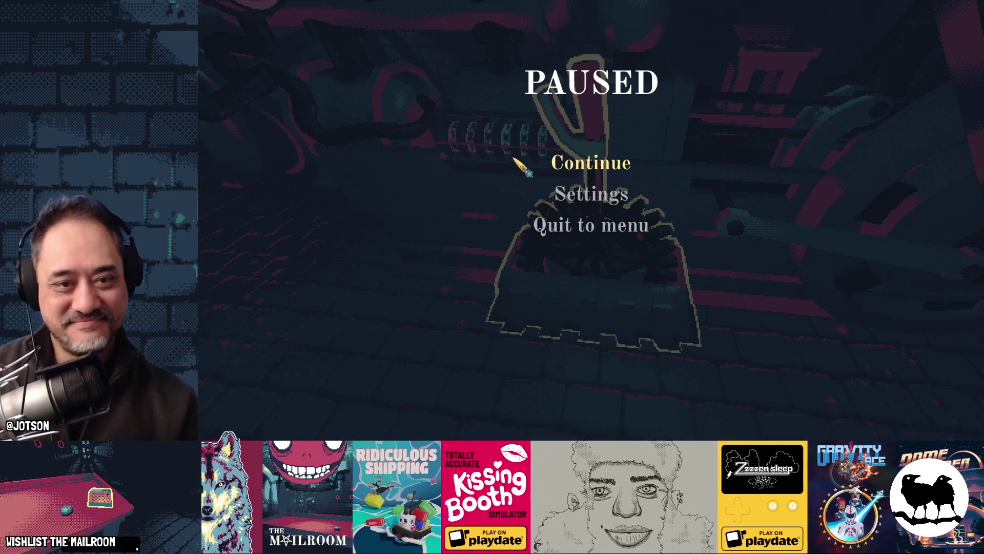
Return to the Godot editor and place a breakpoint on johnsonbar.gd line 28 in turn_off
click(589, 163)
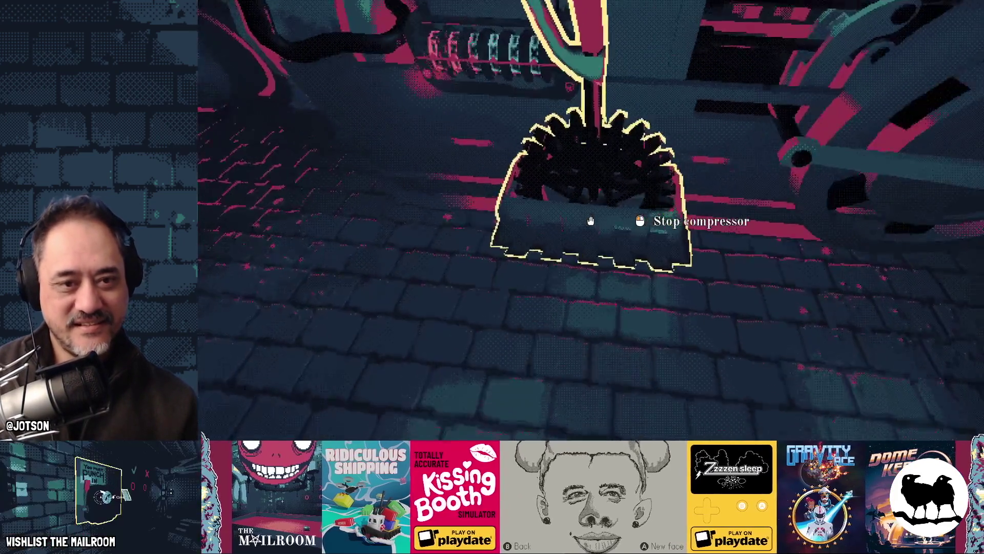
key(Escape)
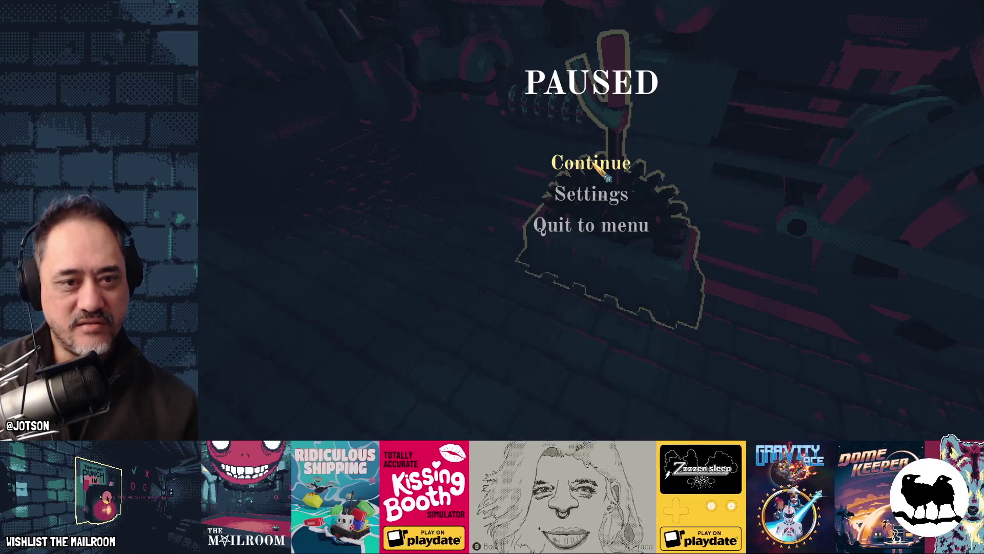
key(super)
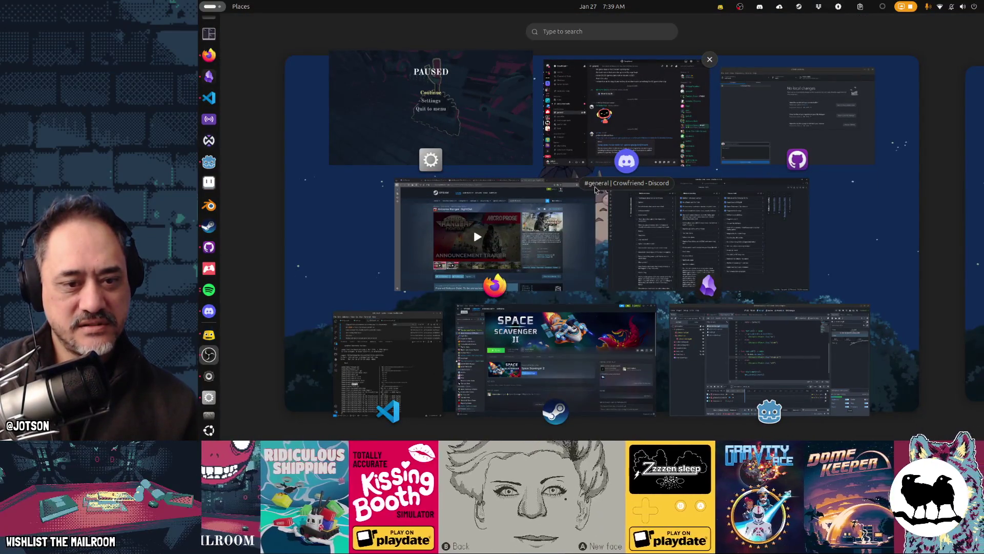
click(783, 371)
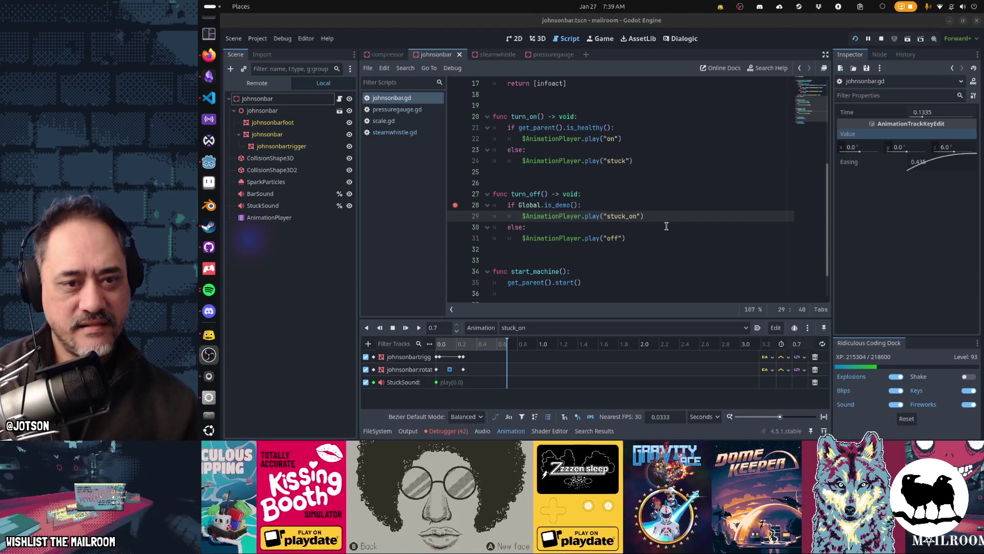
key(super)
click(662, 227)
click(662, 227)
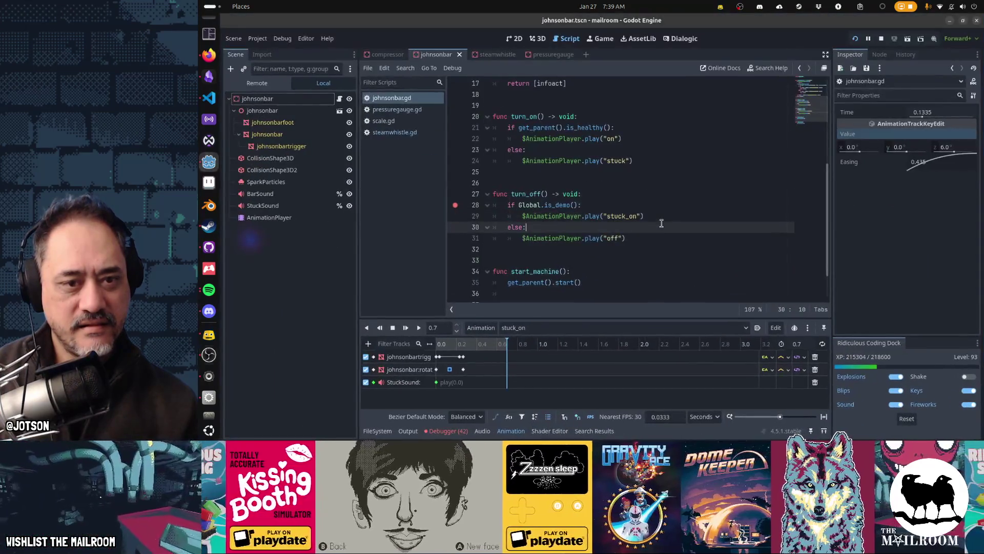
scroll(660, 220, up, 5)
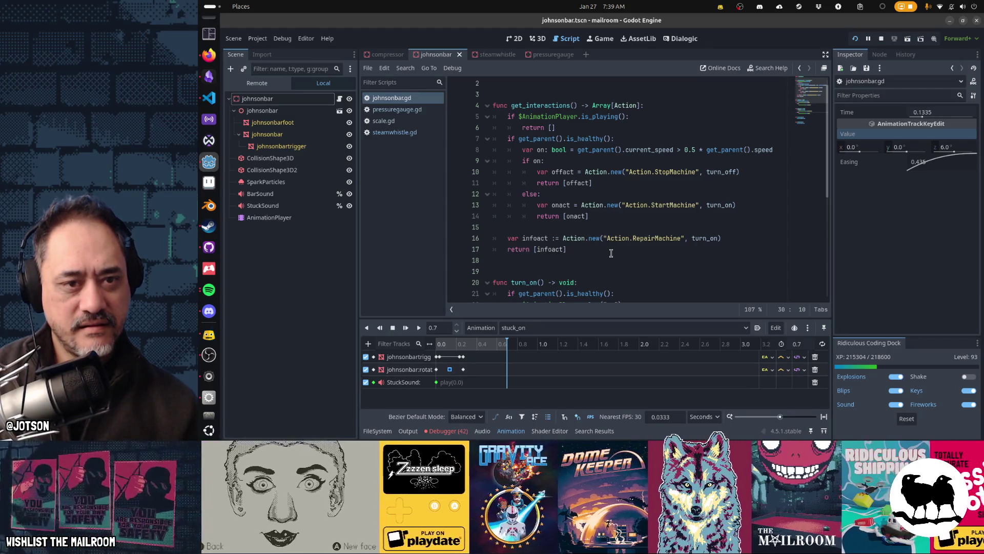
Use the lever in the game to hit the breakpoint, then continue execution with F12
key(alt+Tab)
key(alt+Tab)
key(alt+Tab)
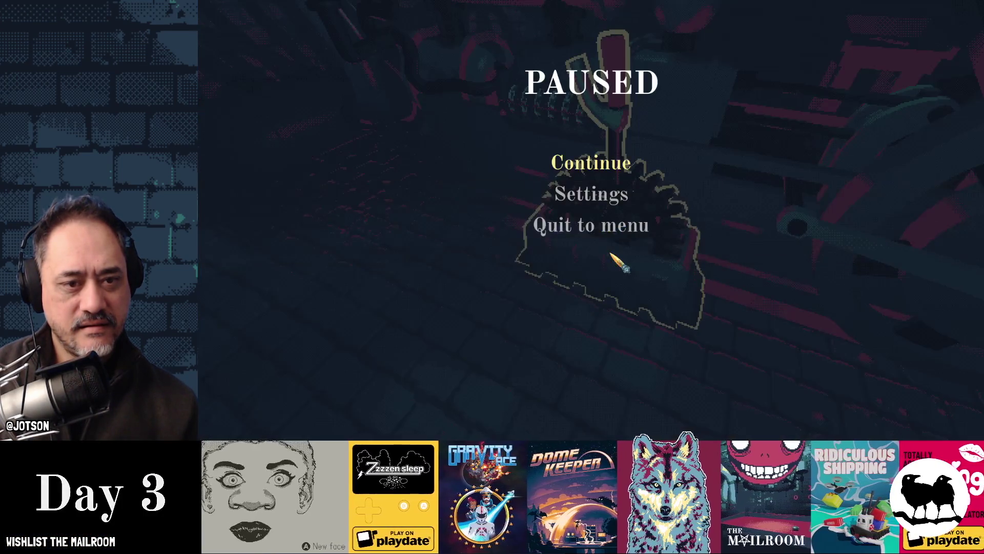
click(610, 177)
click(591, 221)
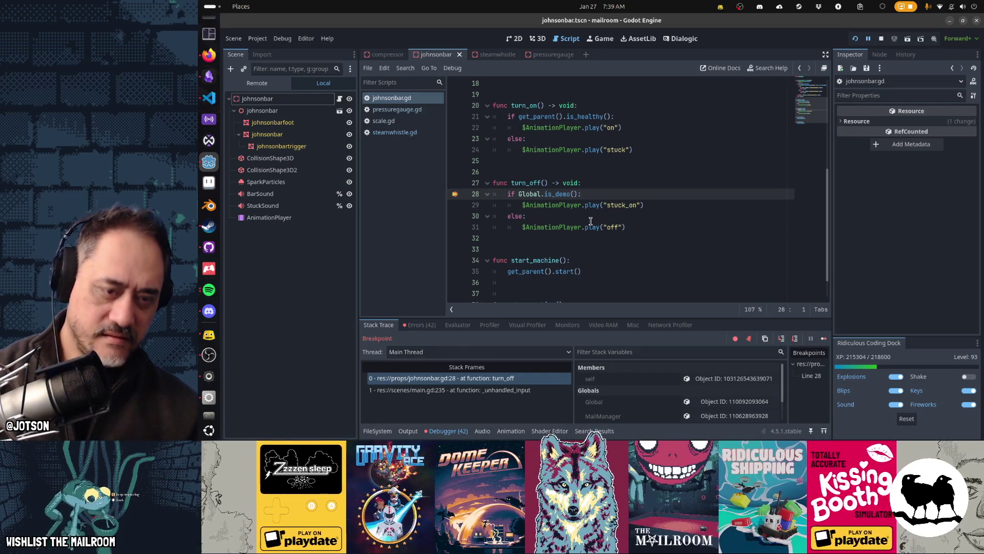
key(F12)
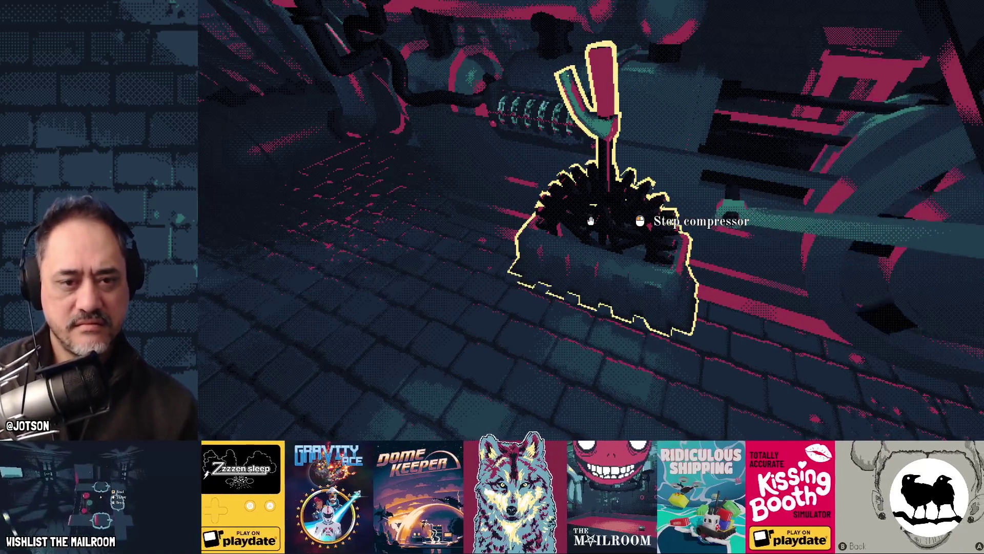
key(alt+Tab)
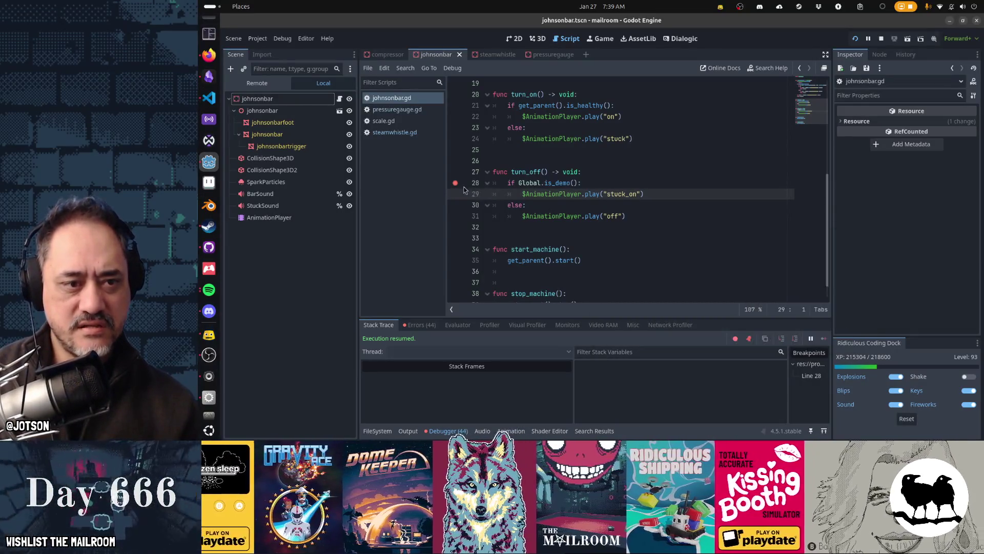
Check the 'Animation not found: stuck_on' errors, then rerun the game with F5
click(433, 327)
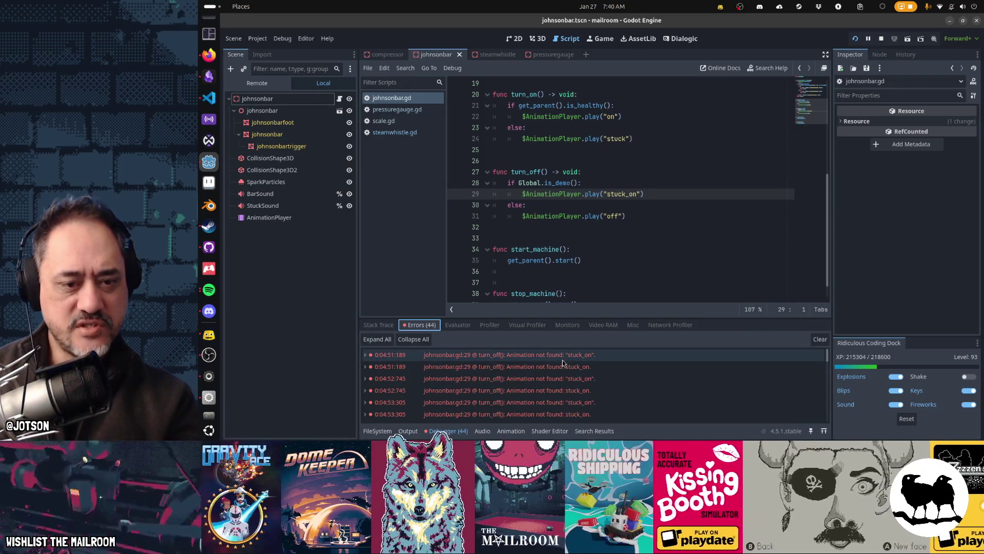
key(F5)
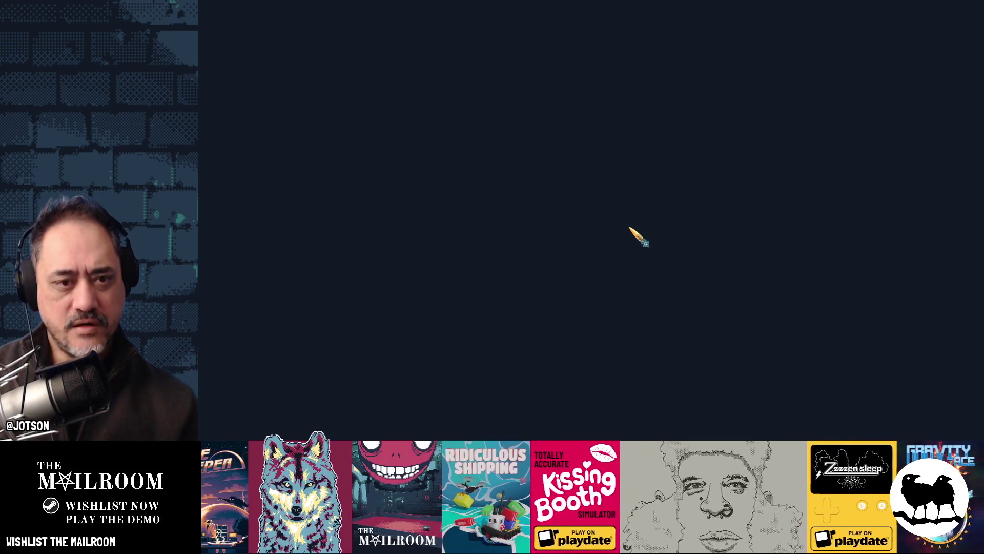
Start the demo from the Testing menu, then pick up and drop the pink ball
key(t)
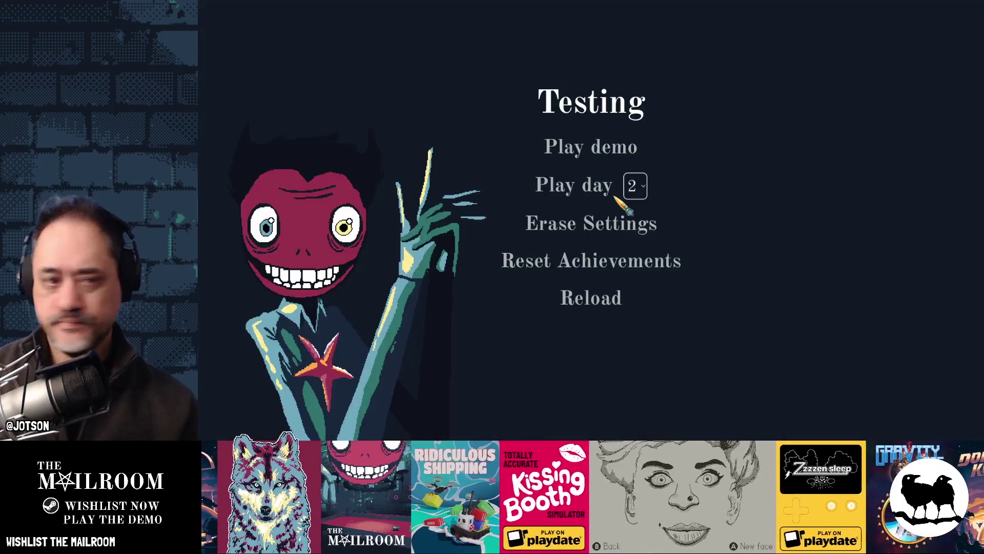
click(621, 150)
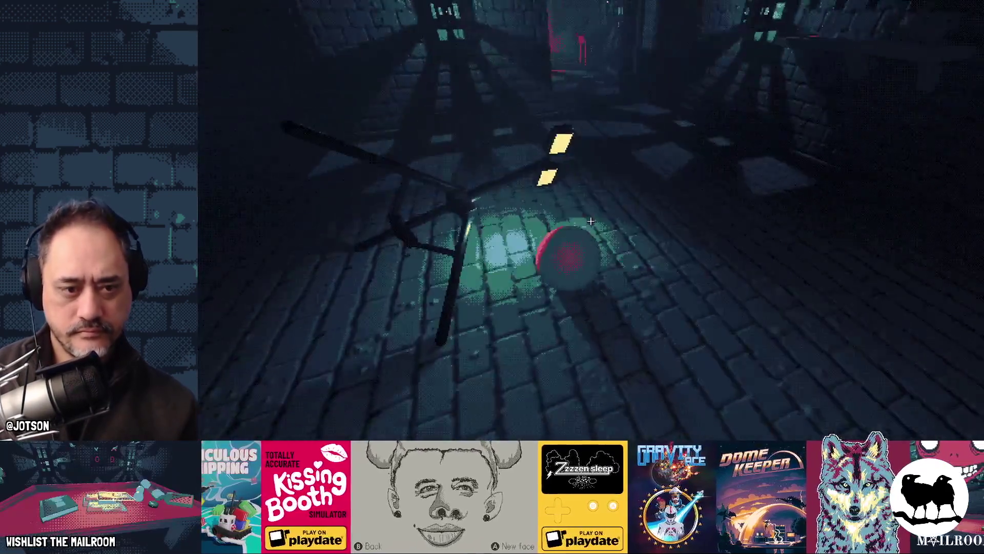
click(591, 220)
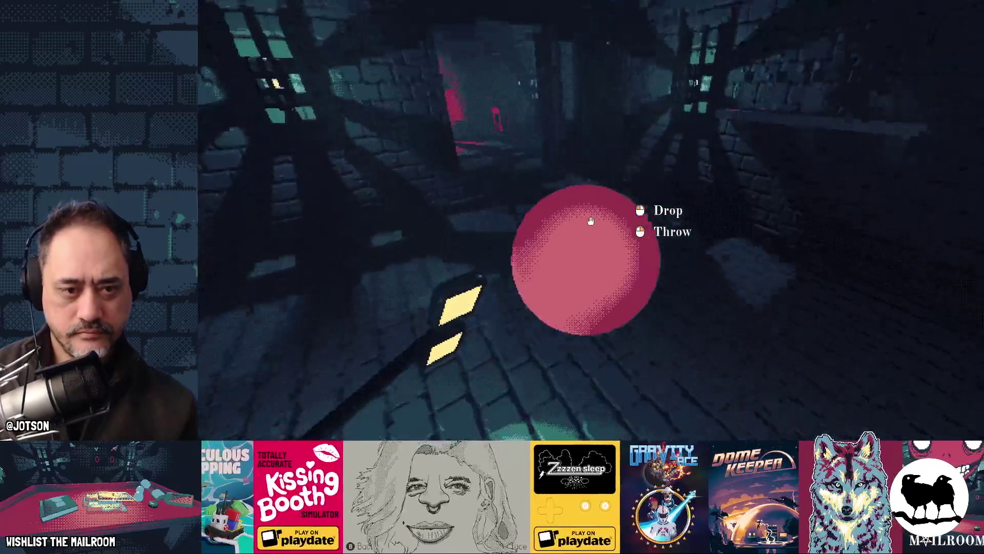
click(591, 221)
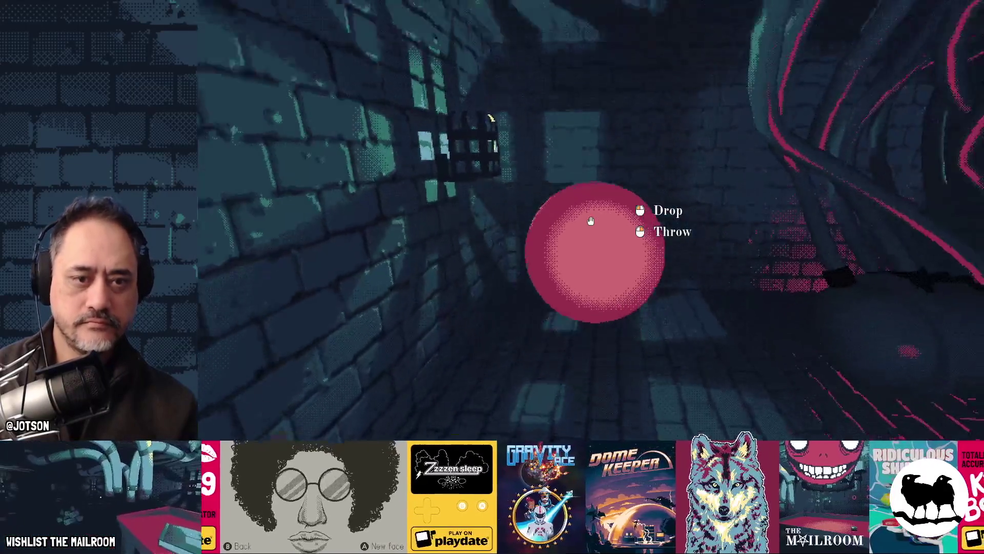
click(591, 220)
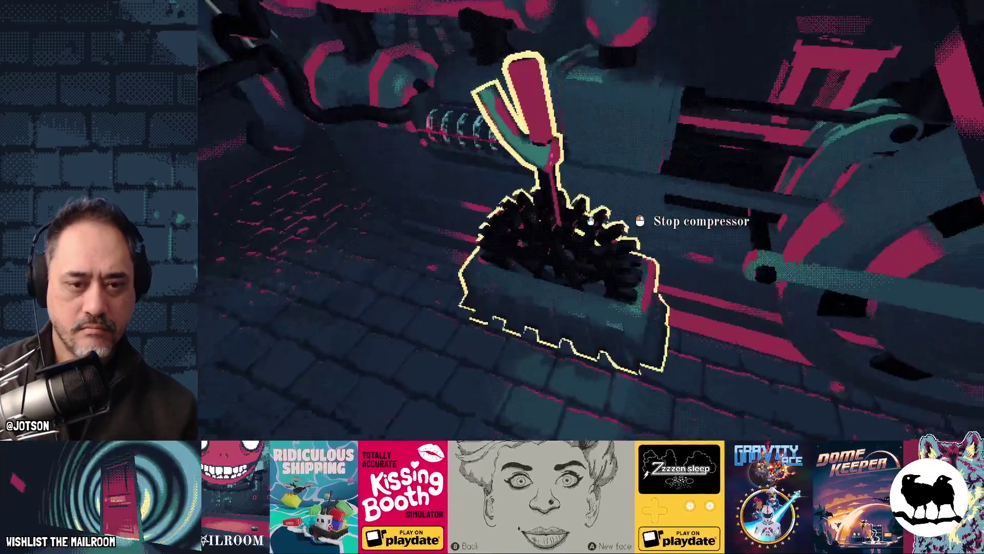
Pull the Johnson bar three times to replay its animation, then pause and return to Godot
click(591, 220)
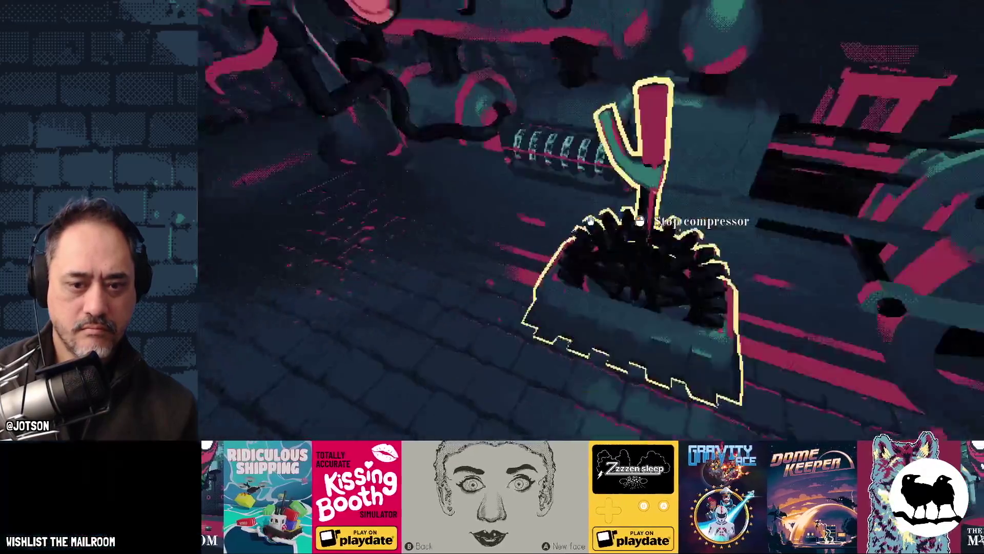
click(591, 220)
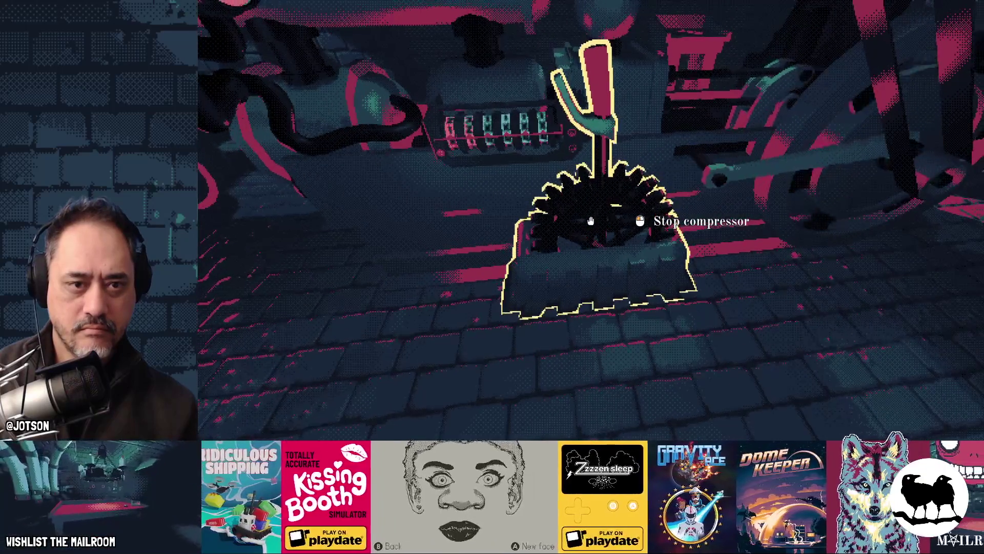
click(591, 220)
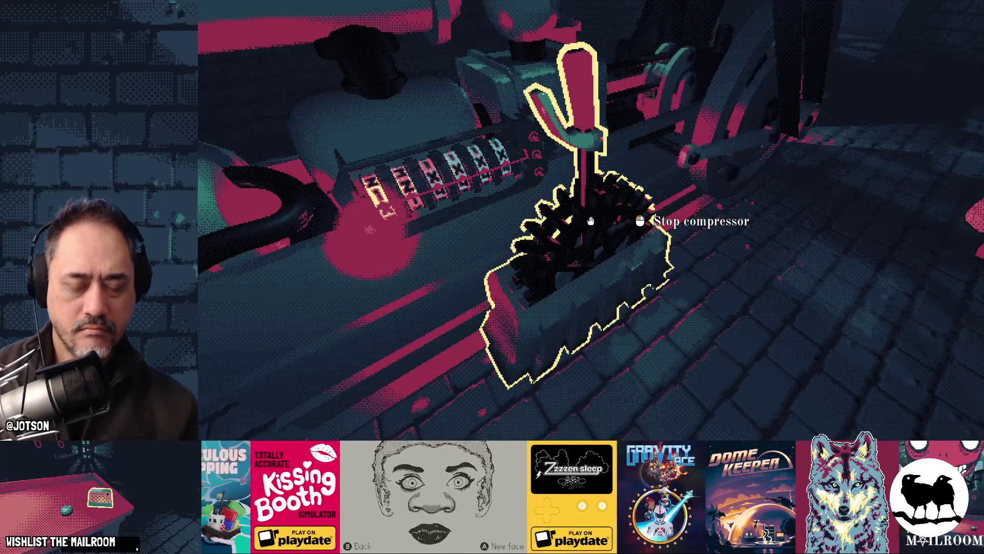
key(Escape)
key(alt+Tab)
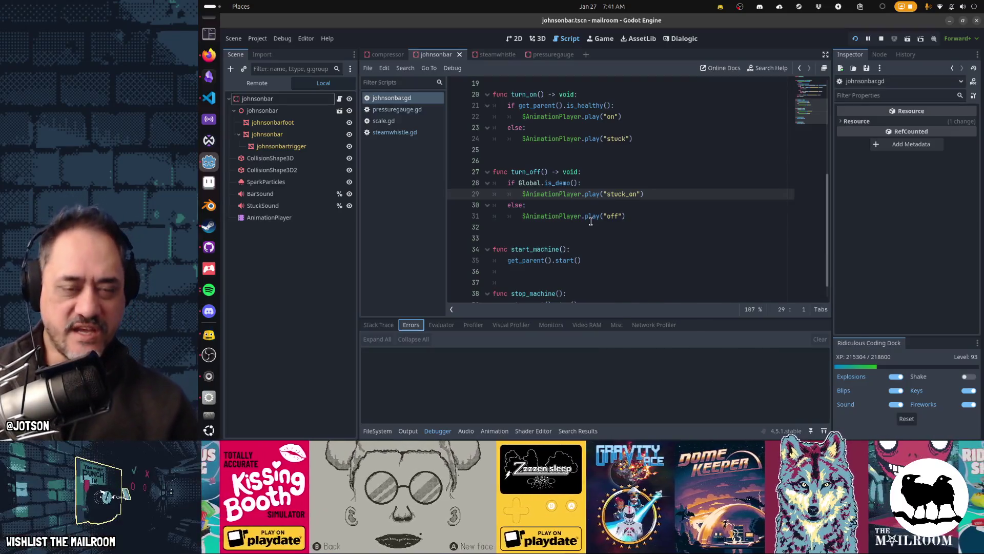
Review turn_off in johnsonbar.gd after glancing at the Firefox store page, then switch to GitHub Desktop
mouse_move(591, 220)
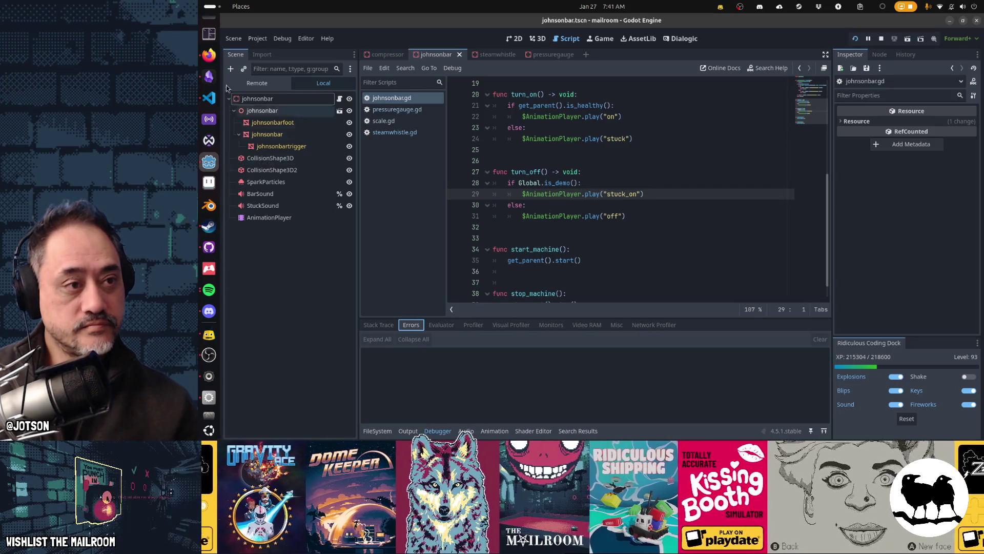
click(208, 54)
key(alt+Tab)
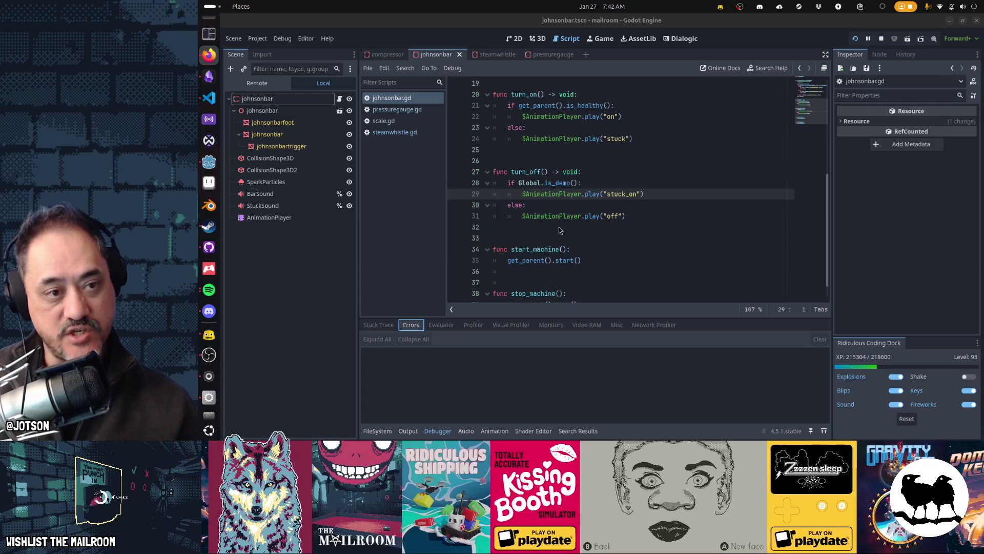
key(alt+Tab)
key(alt+Tab)
key(alt+Tab)
key(alt+Tab)
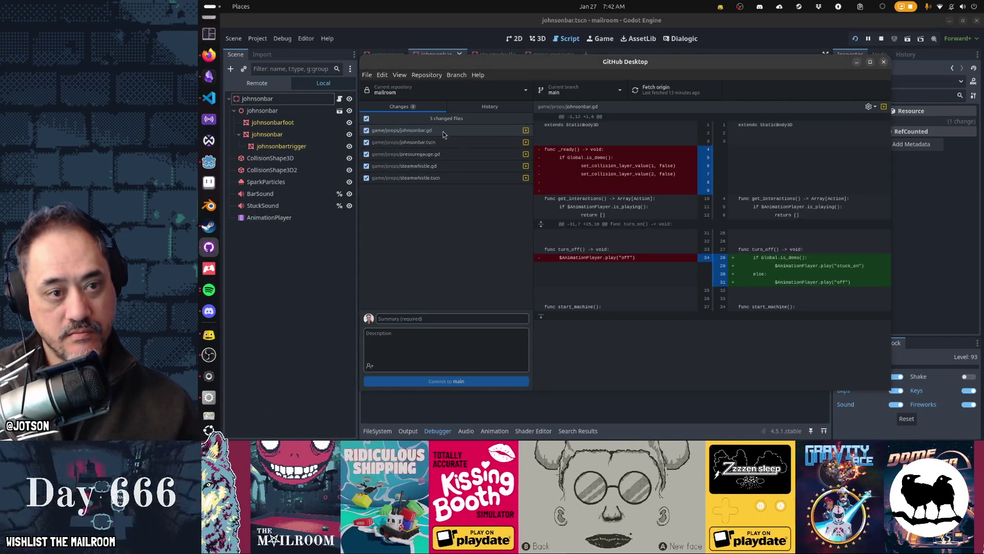
Discard the changes to the three .gd script files
ctrl+click(435, 154)
ctrl+click(443, 166)
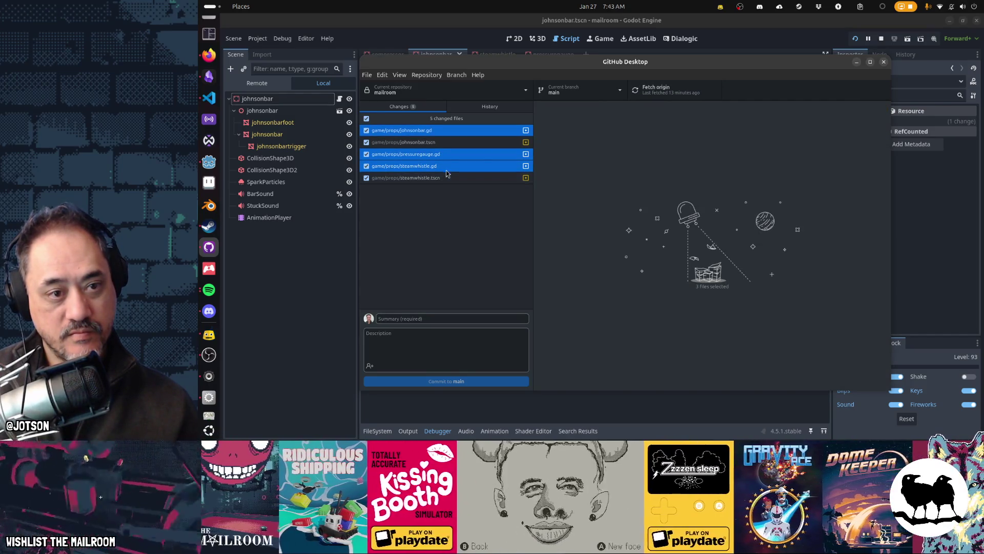
right_click(446, 170)
click(458, 175)
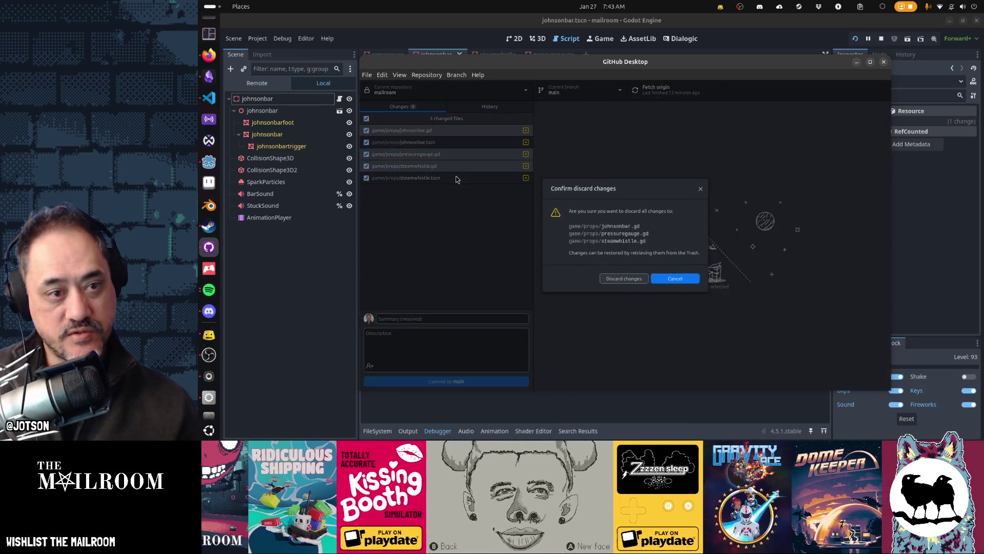
click(636, 280)
Discard the steamwhistle.tscn changes
click(450, 143)
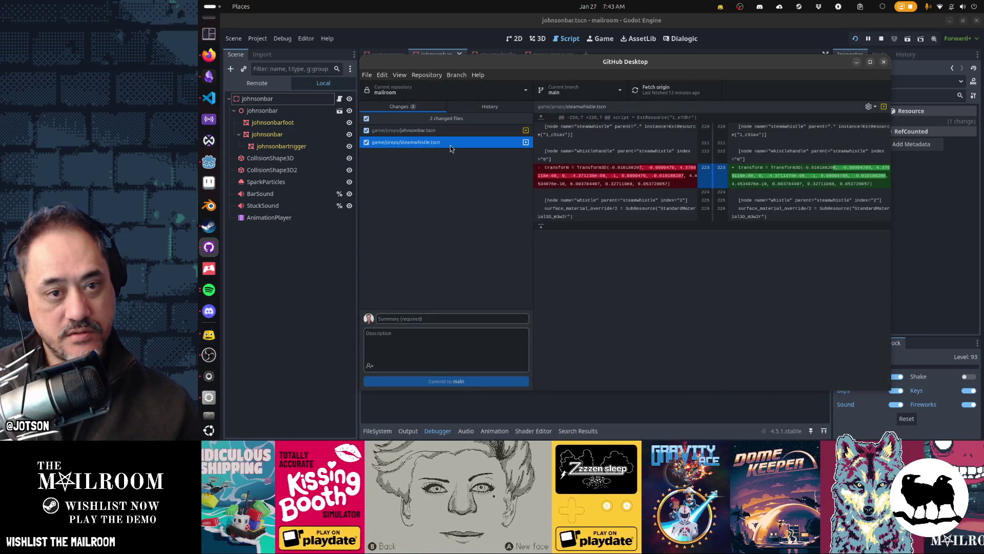
right_click(451, 145)
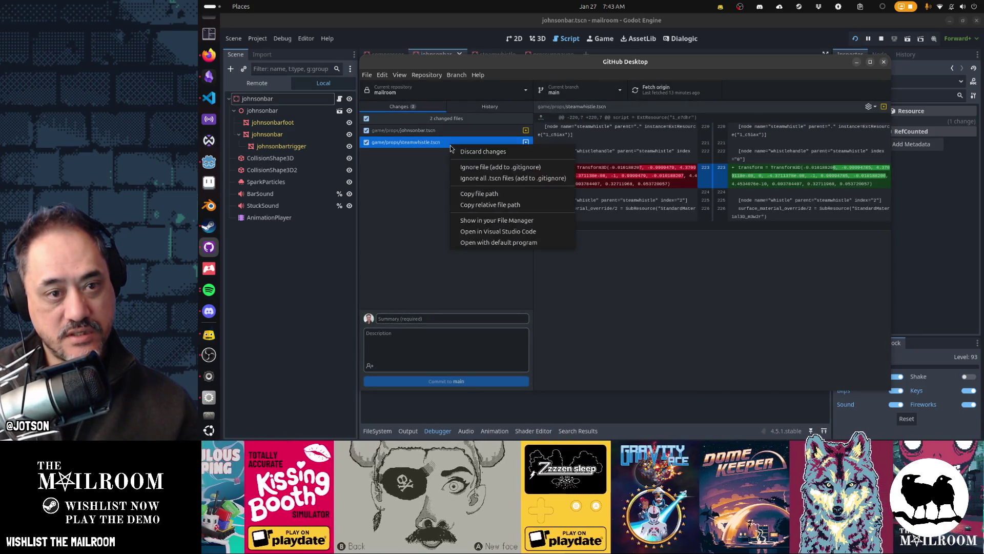
click(463, 153)
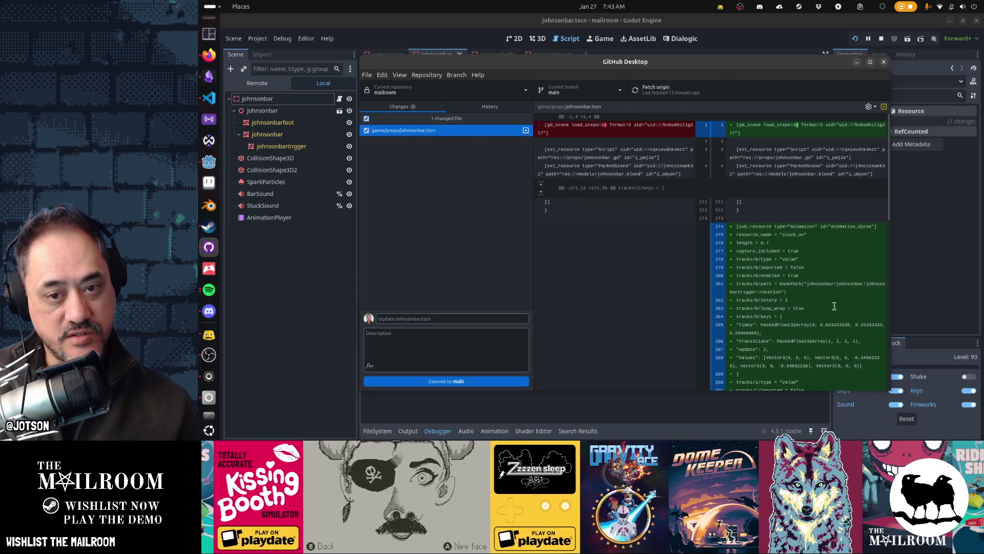
scroll(836, 313, down, 5)
scroll(835, 313, up, 3)
scroll(836, 313, up, 3)
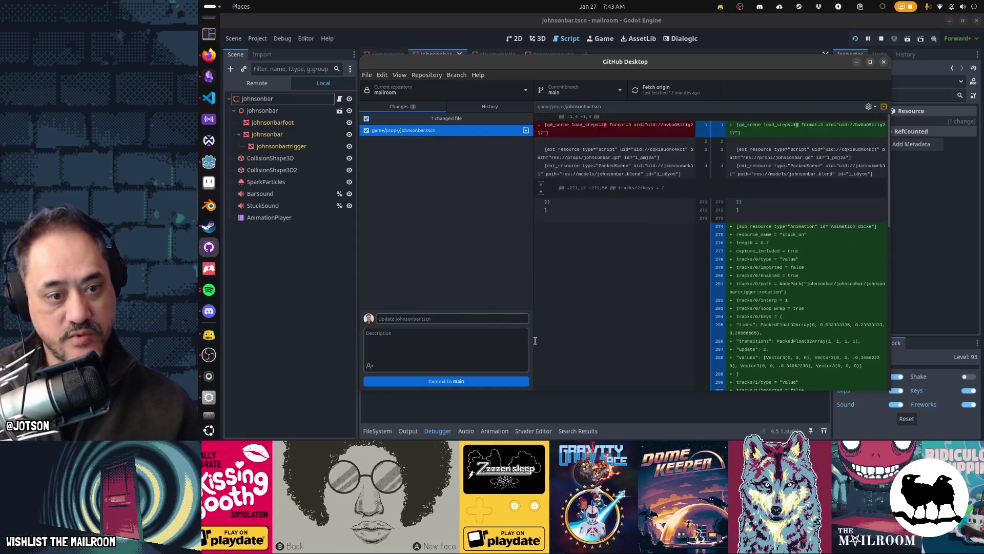
Commit johnsonbar.tscn to main as 'Stuck on animation for johnsonbar' and reload files in Godot
click(493, 319)
text(Stuck on animation f)
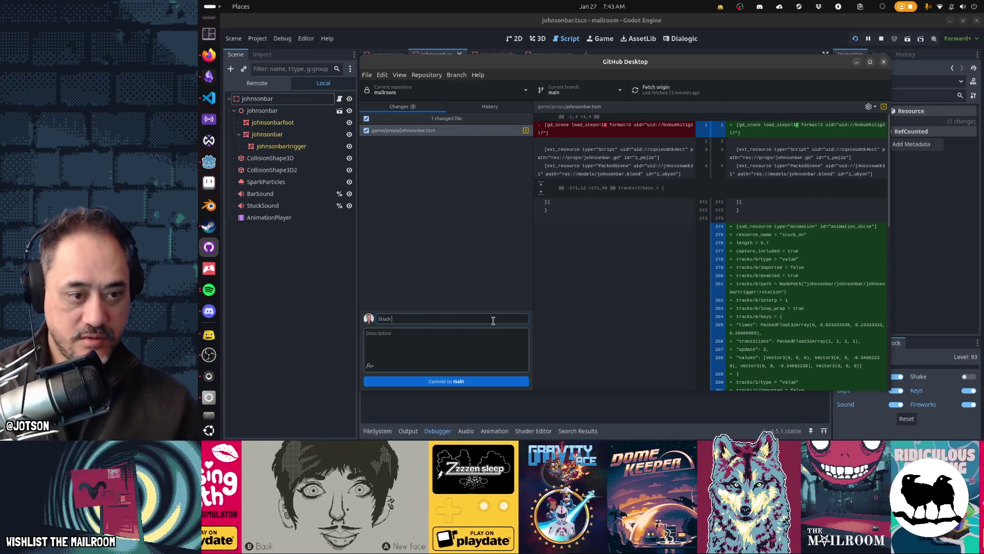
text(or johnsonbar)
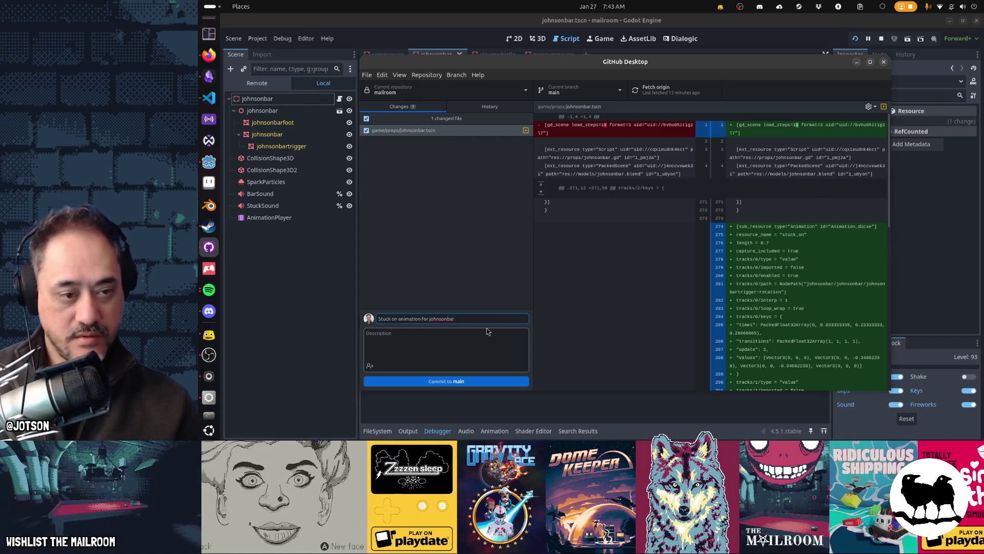
click(446, 381)
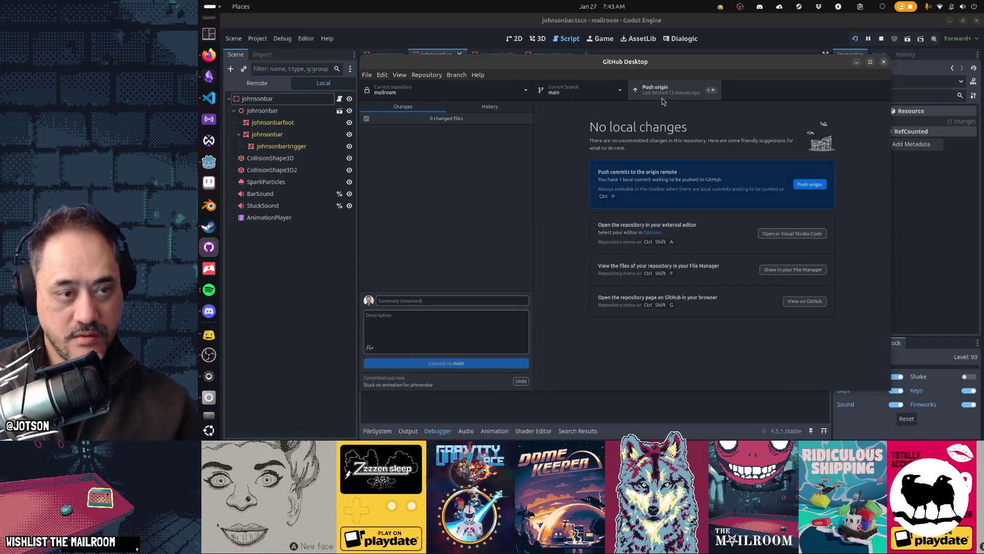
key(alt+Tab)
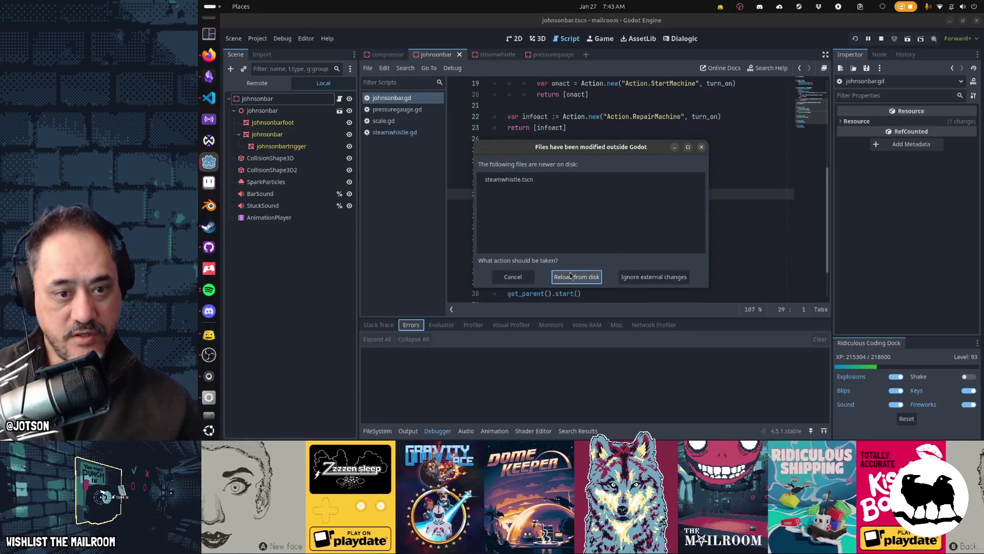
click(577, 277)
click(577, 225)
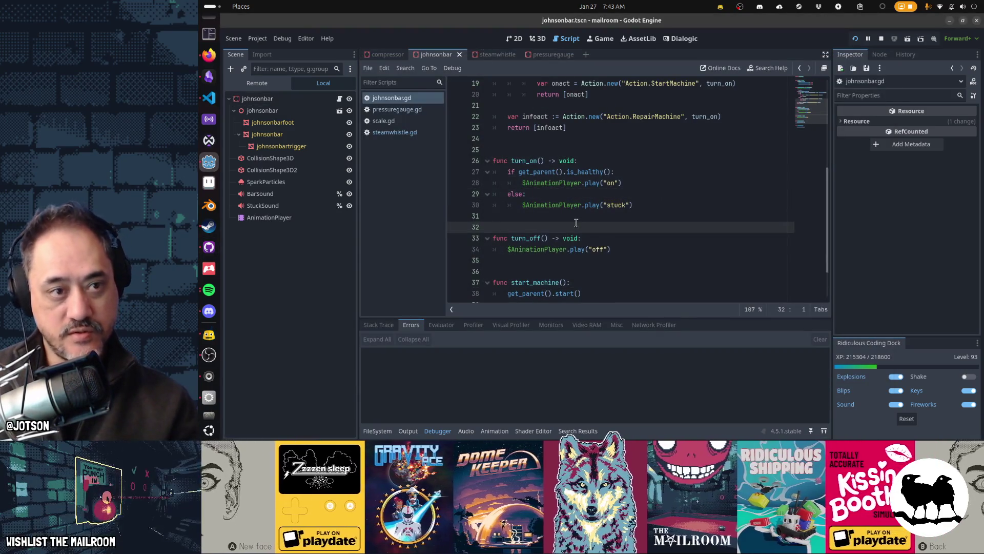
key(alt+Tab)
key(alt+Tab)
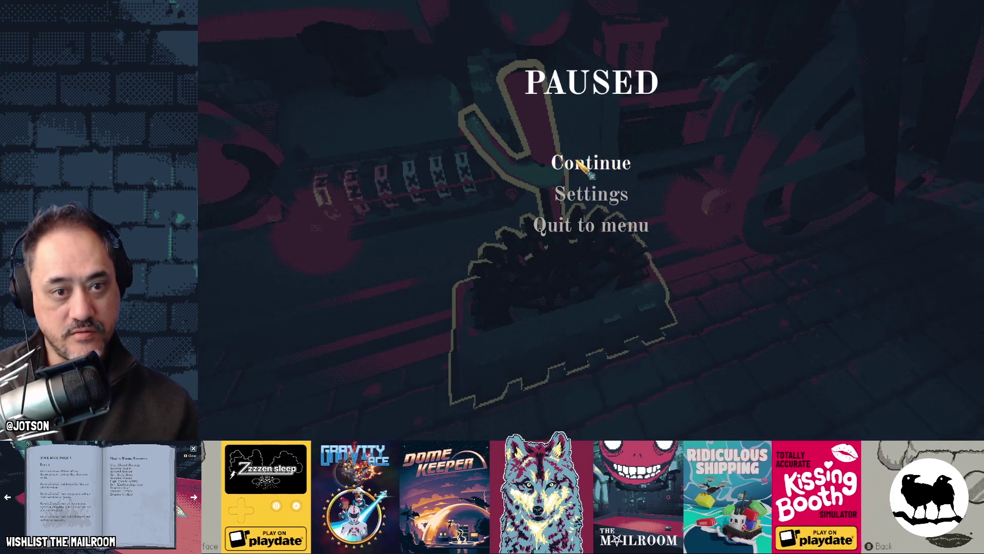
Resume The Mailroom and run the console 'reload' command to restart on the Testing menu
click(579, 162)
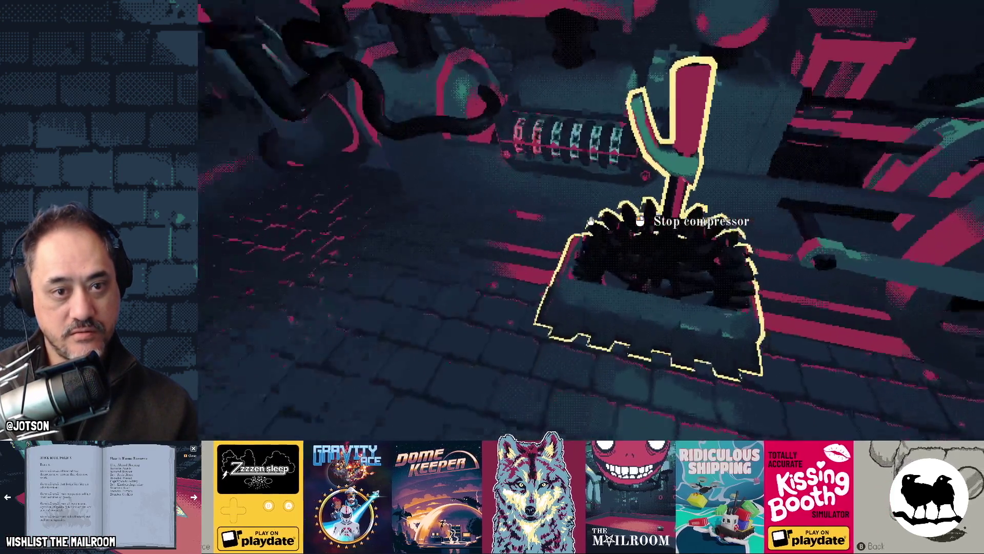
key(grave)
text(reload)
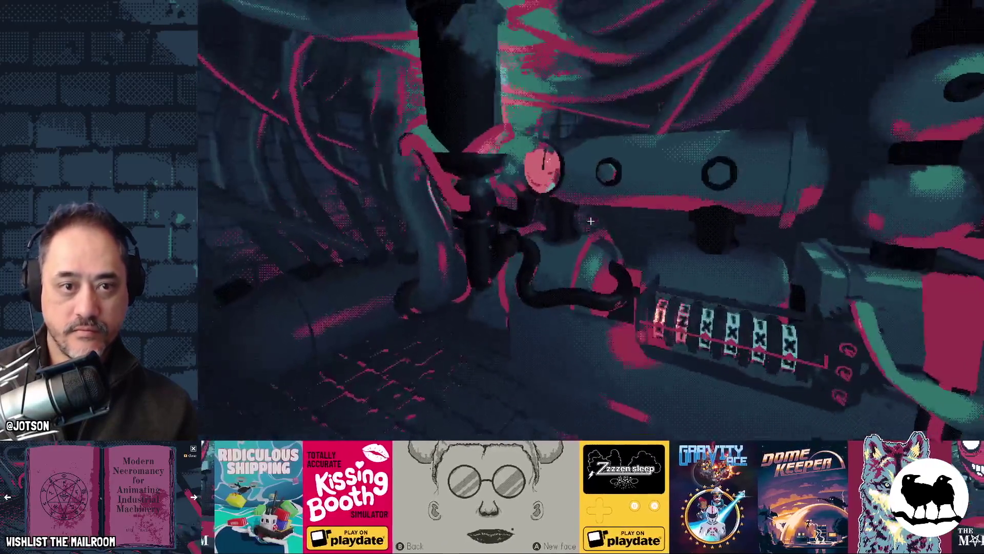
key(w)
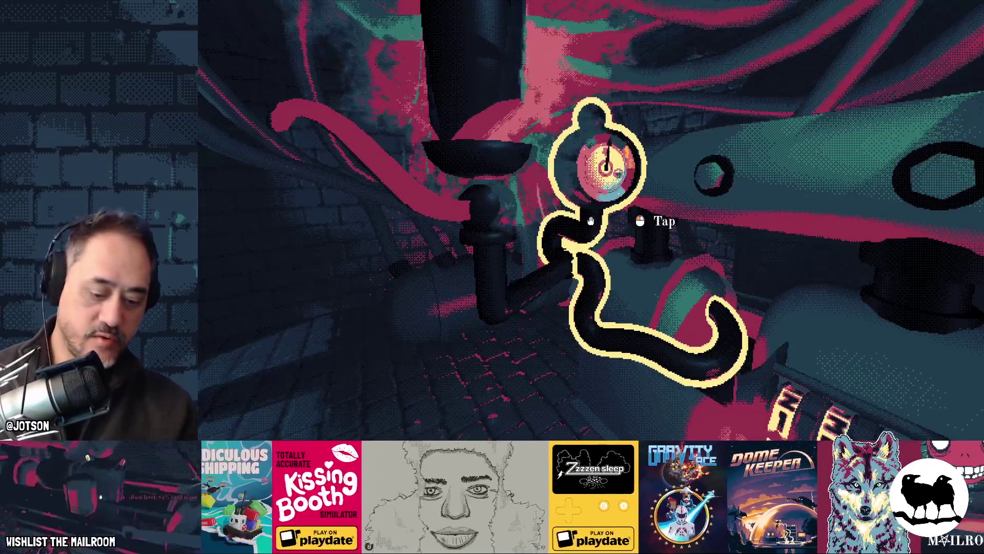
key(F8)
key(F5)
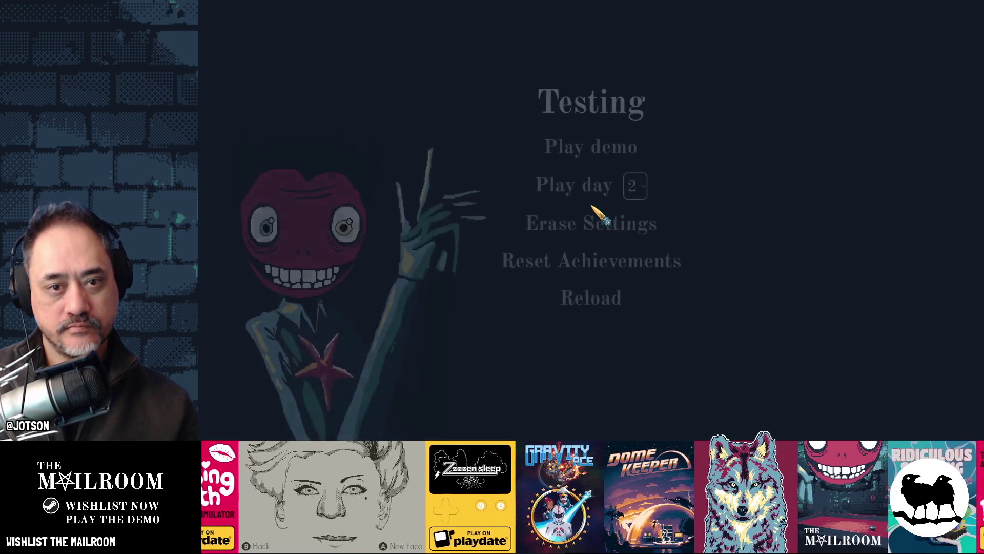
Play the demo to walk around the mailroom, then return to johnsonbar.gd in Godot
click(611, 154)
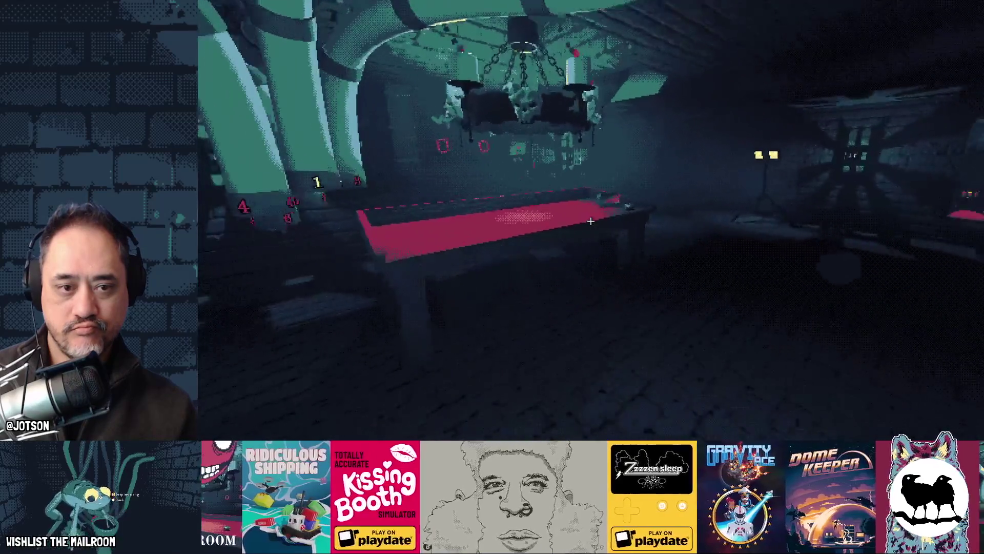
key(F8)
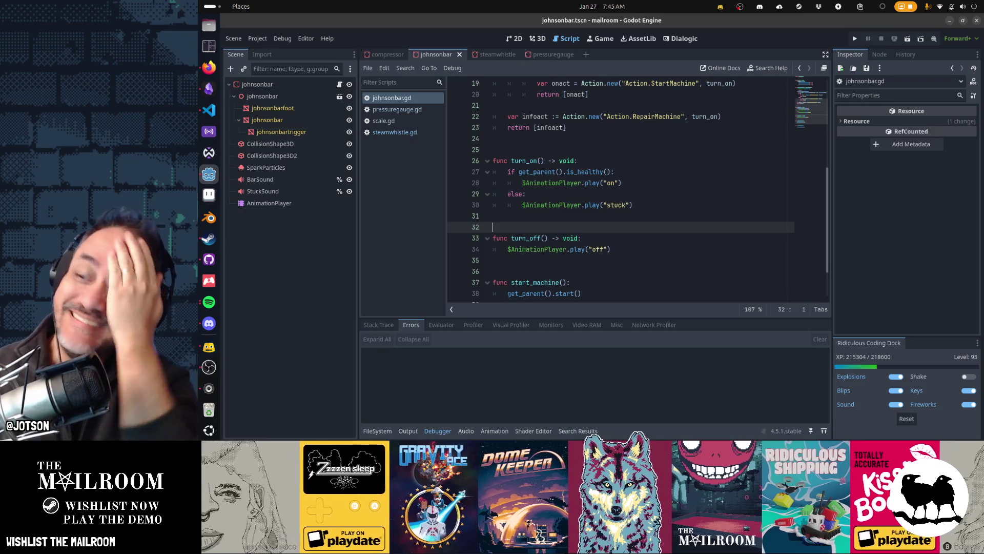
Bring Discord to the front over Godot, showing Crowfriend's #general channel
click(208, 67)
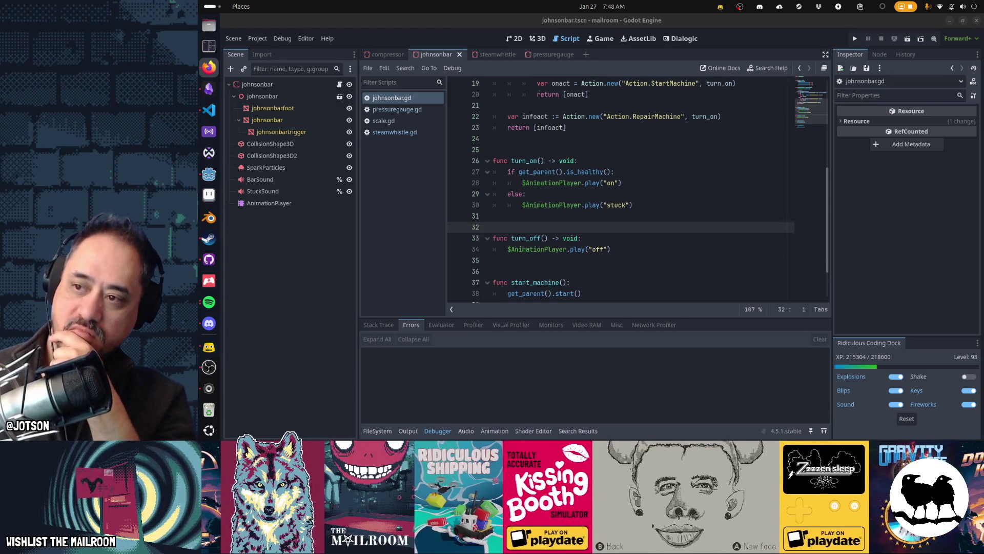
click(218, 327)
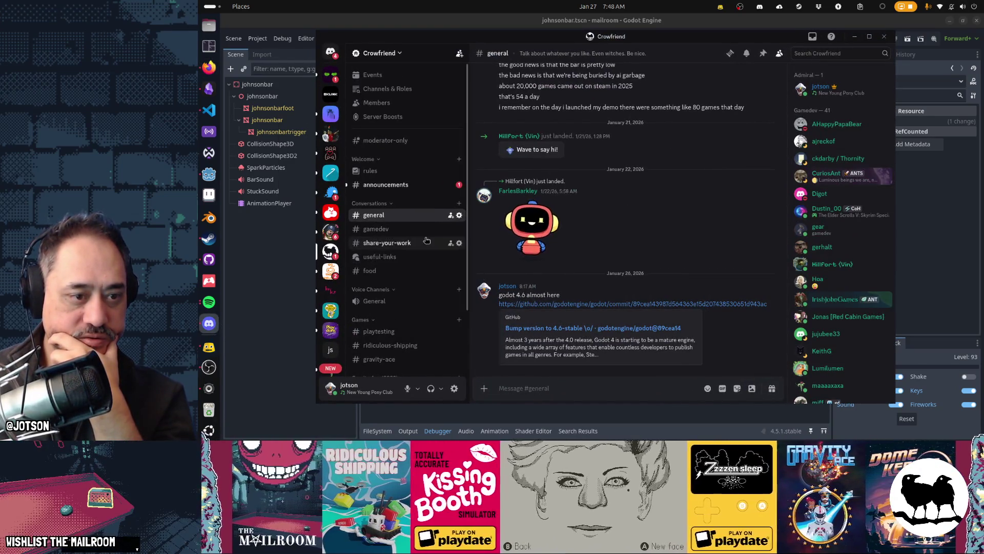
click(566, 391)
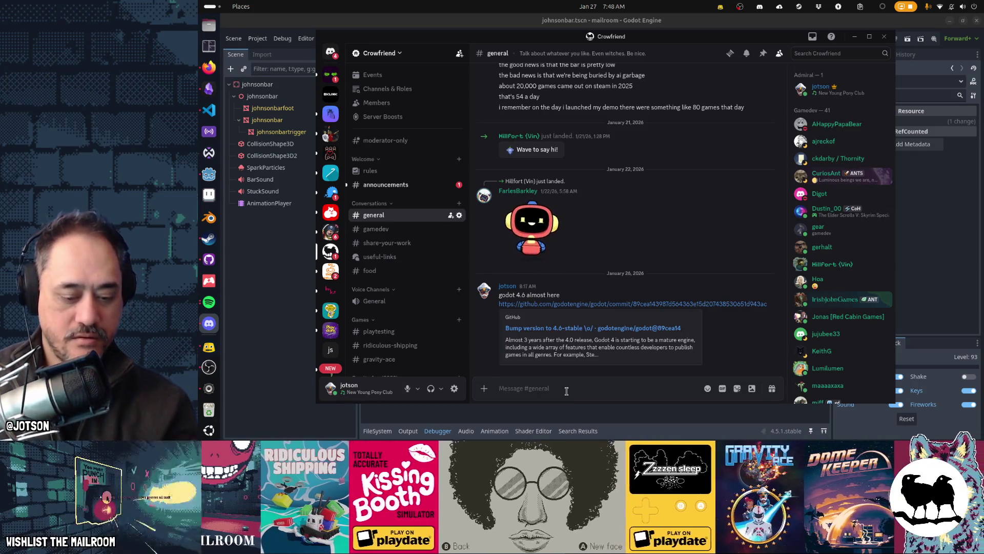
text(@everyon)
key(Return)
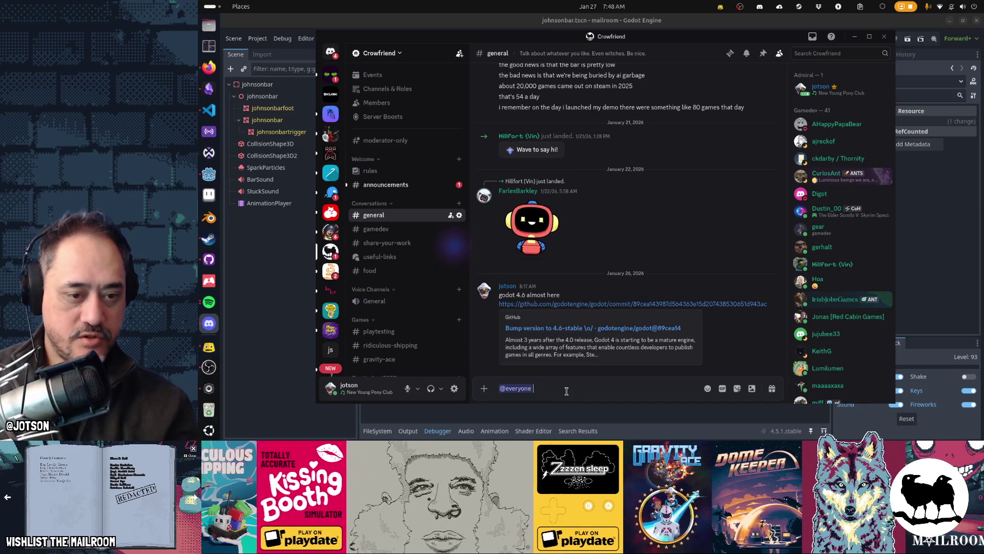
text(Mailroom translators)
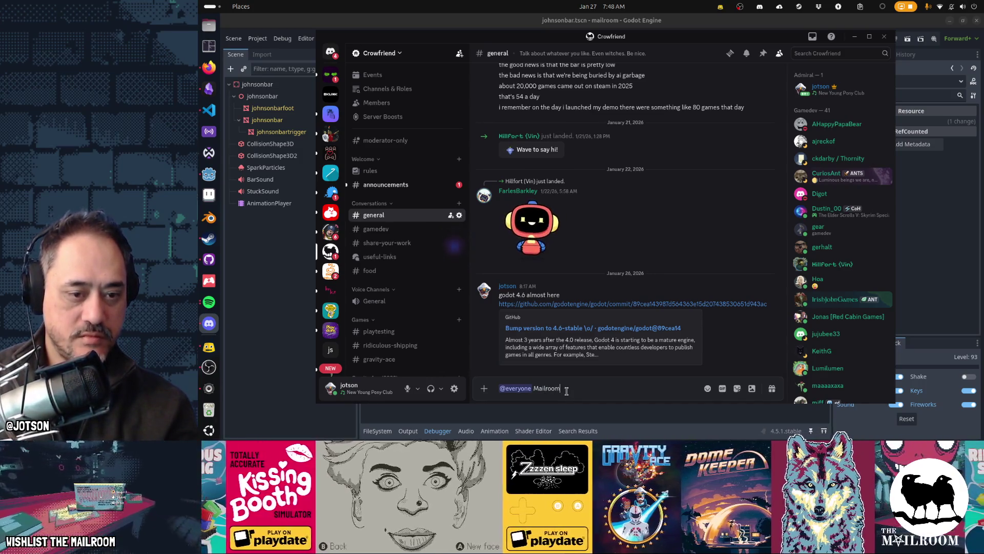
text( ASSEMBLE!)
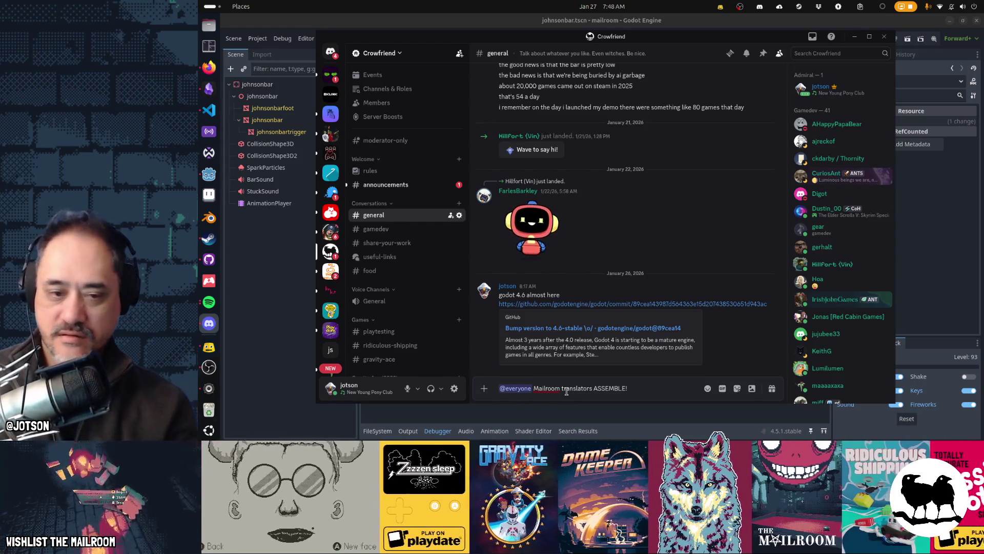
text('re try)
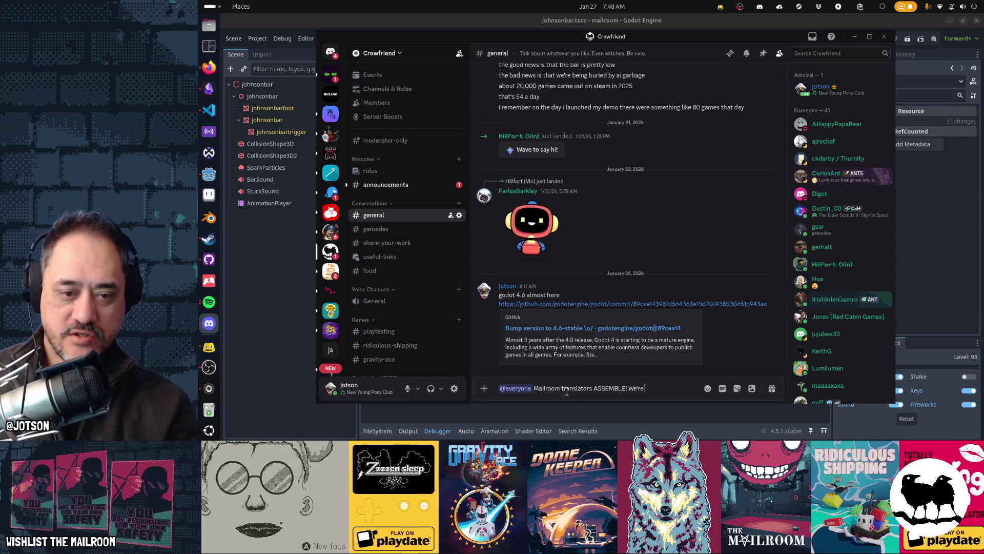
text(ing to put a ne)
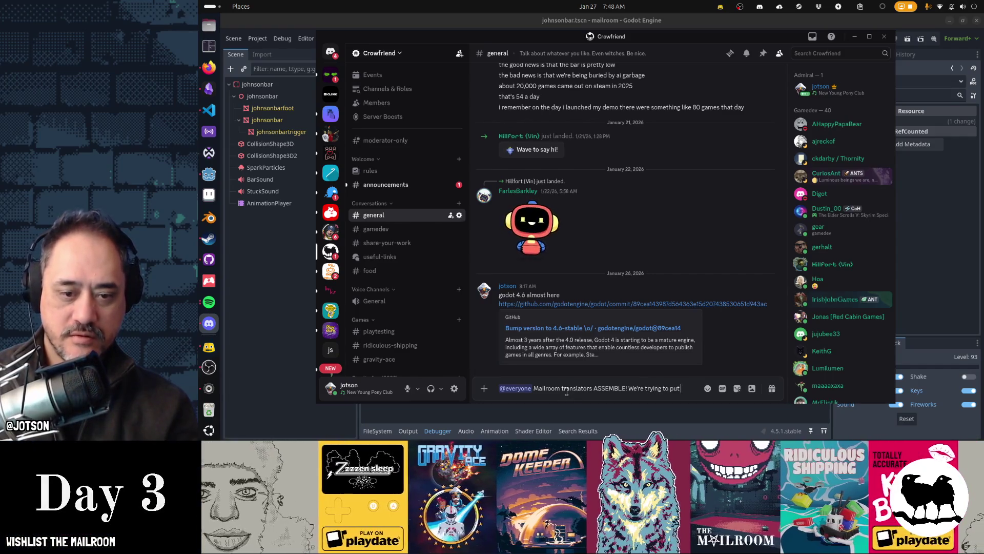
text(w ver)
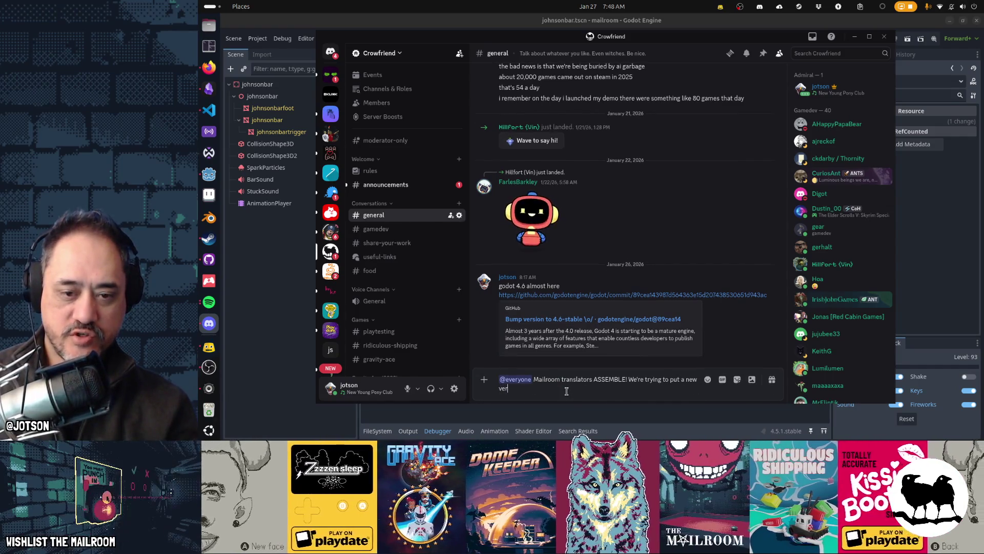
key(ctrl+shift+Left)
key(ctrl+shift+Left)
key(BackSpace)
key(BackSpace)
text(n )
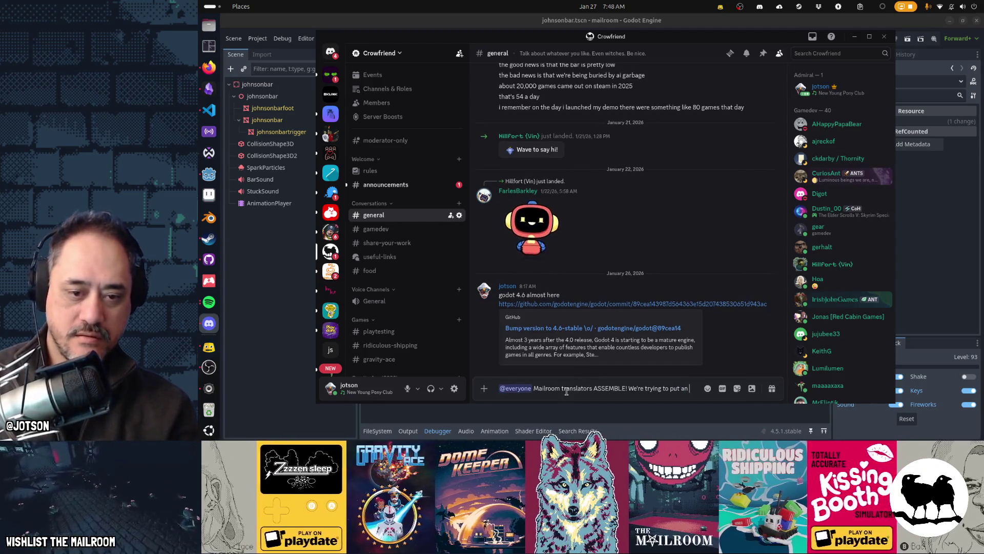
text(updated demo. P)
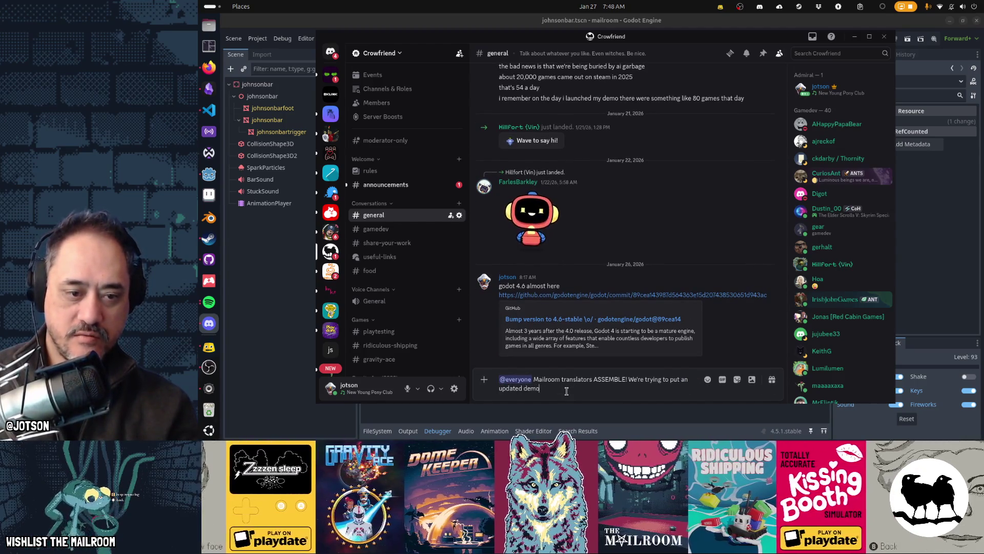
text(lease )
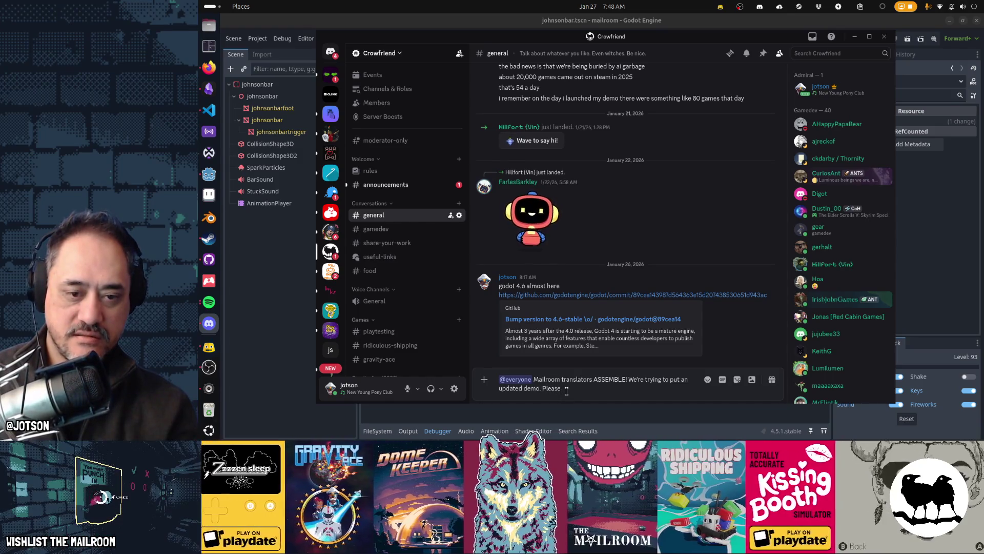
text(let me know if)
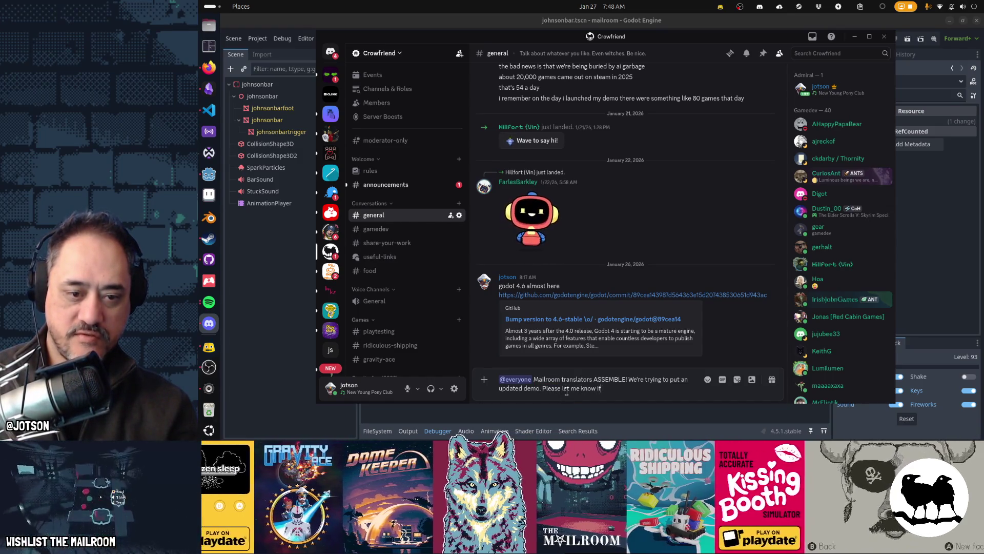
text( you can )
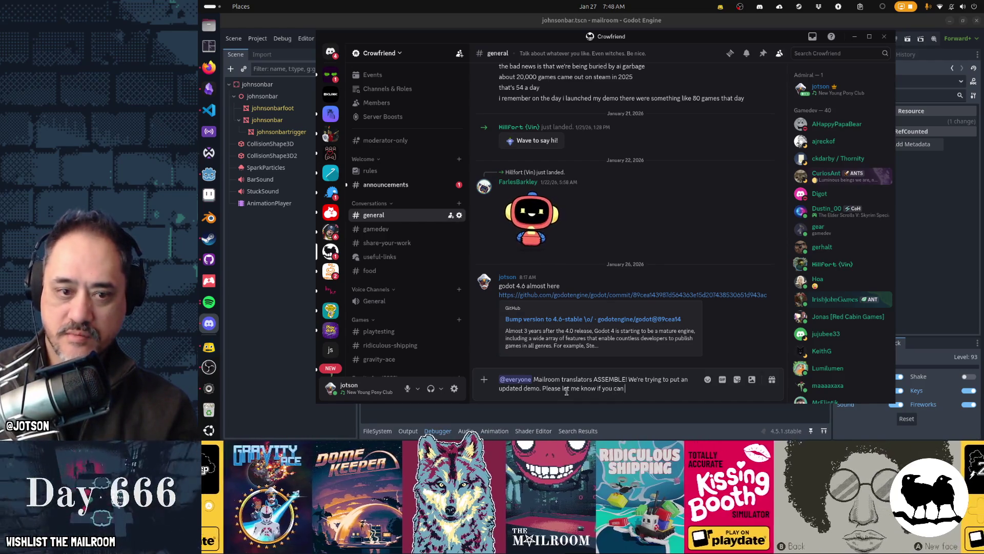
text(update the new strings in t)
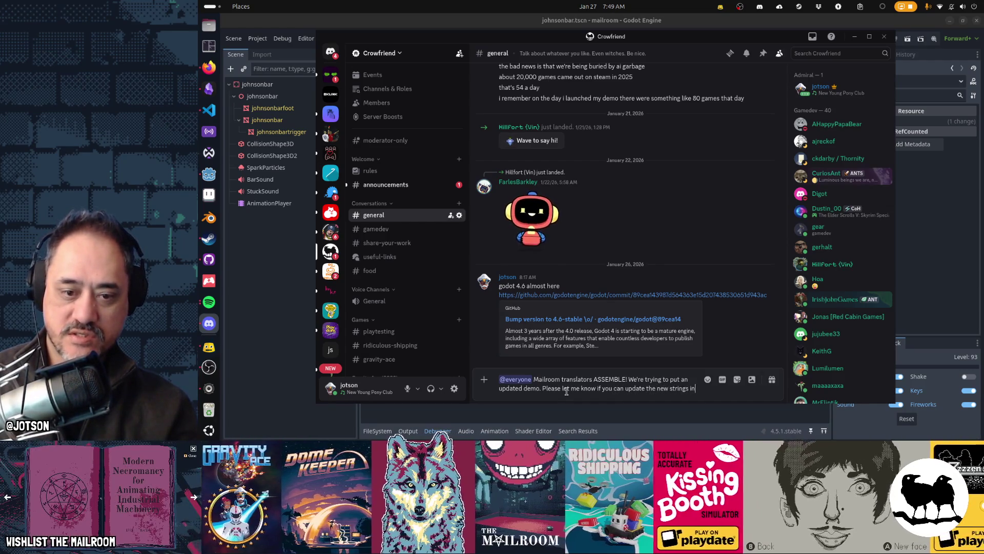
text(he local)
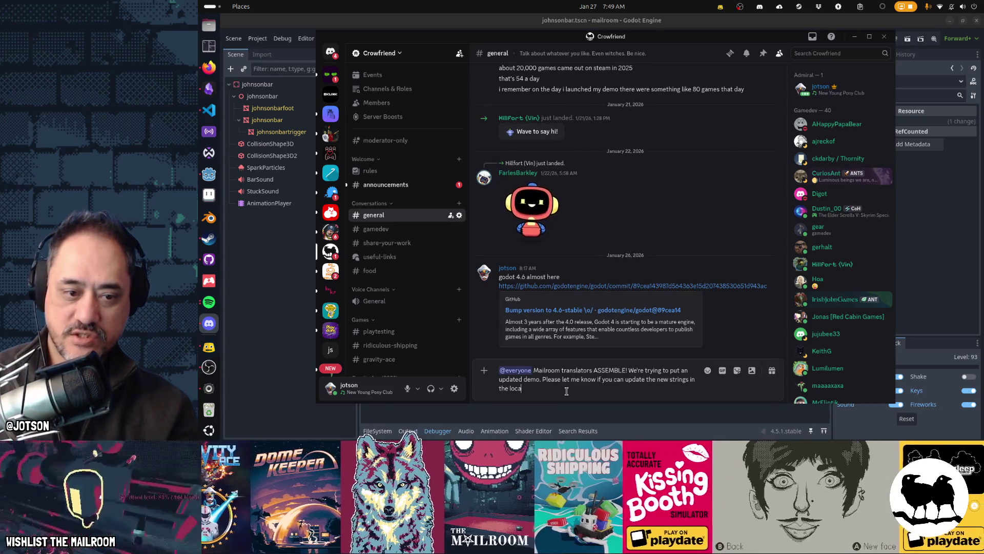
text(ization sheet)
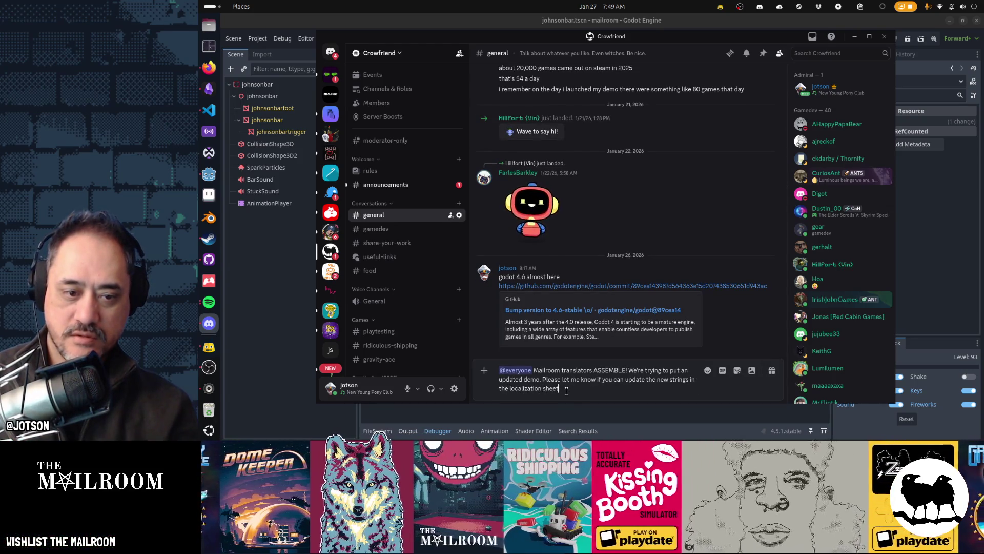
text( or not.)
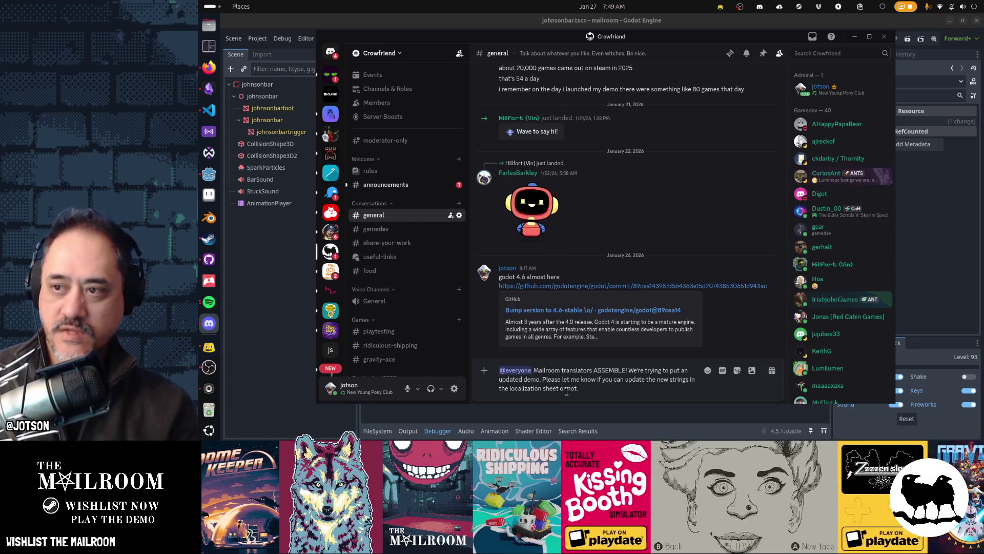
Add that 83 new strings are highlighted in blue, fix 'sheet', end 'THANK YOU', then cut it
key(BackSpace)
key(BackSpace)
key(BackSpace)
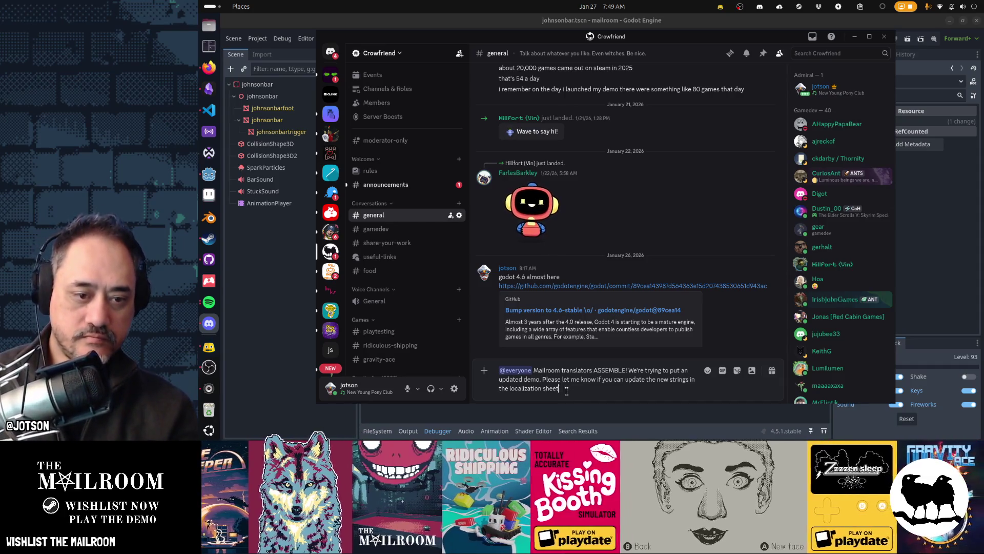
text(. There are 83)
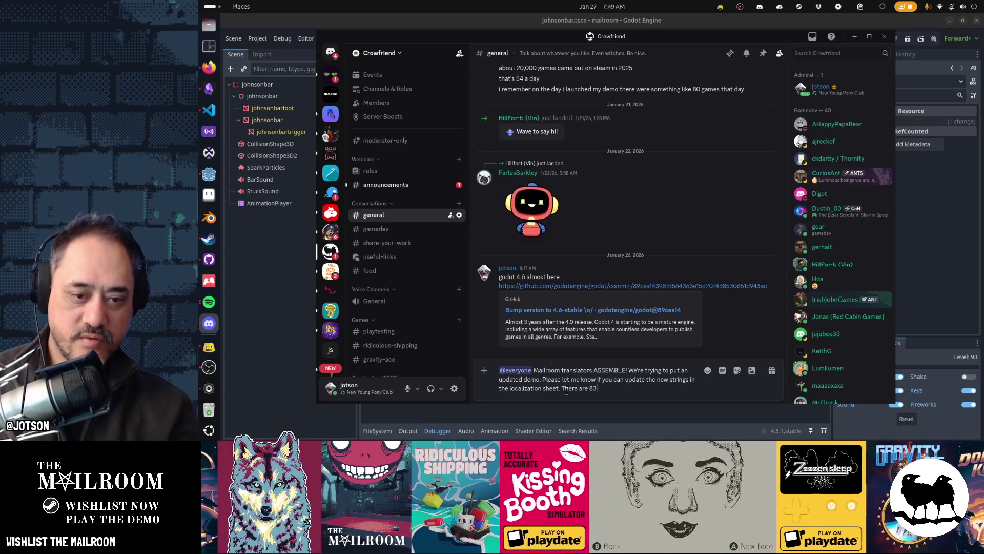
text( new strings at the bottom )
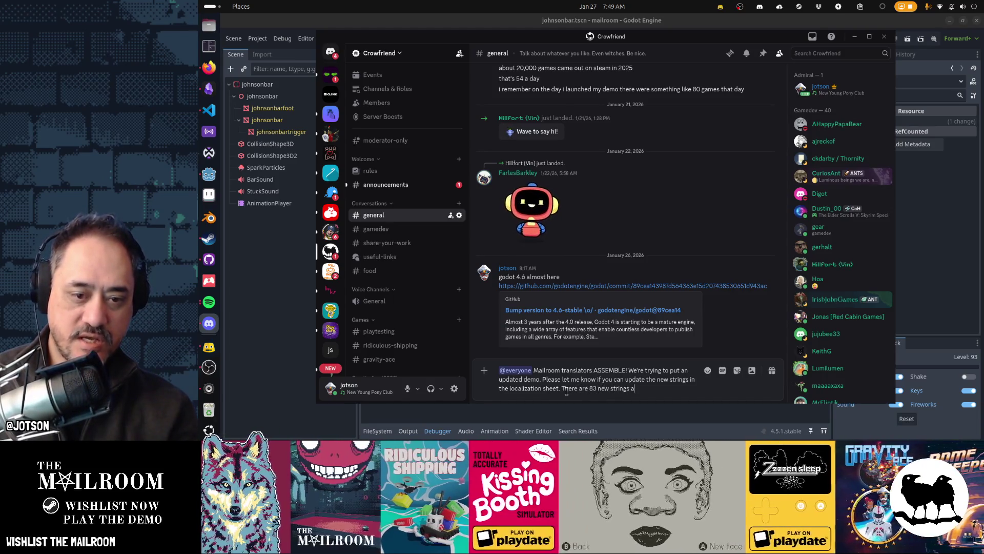
text(of the shit highlight)
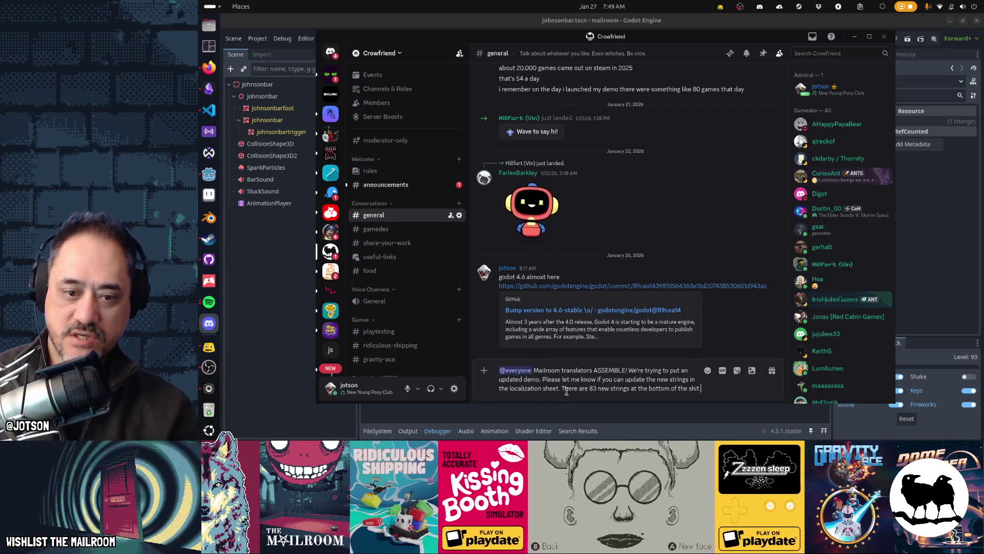
key(Left)
key(Left)
key(Left)
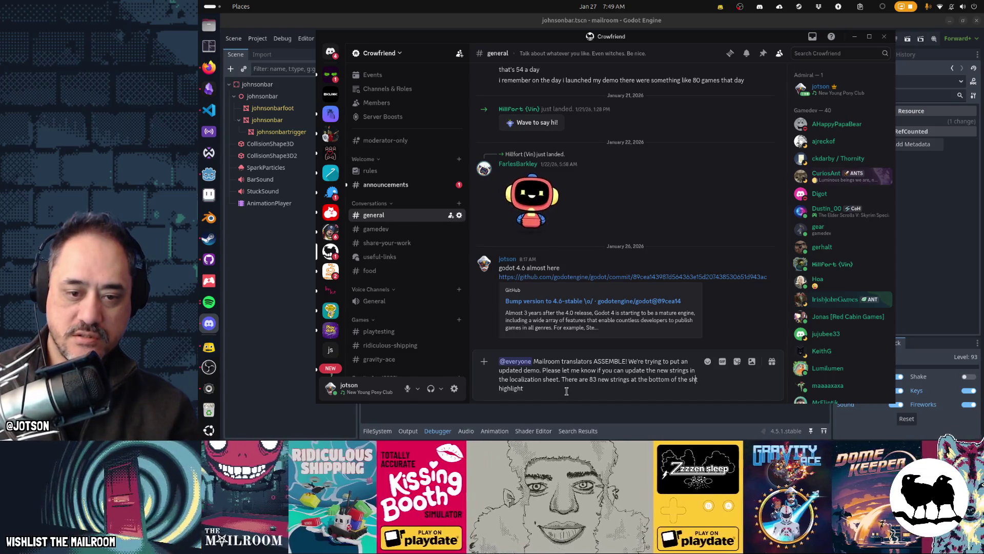
key(BackSpace)
text(ee)
key(End)
text(ed in blue)
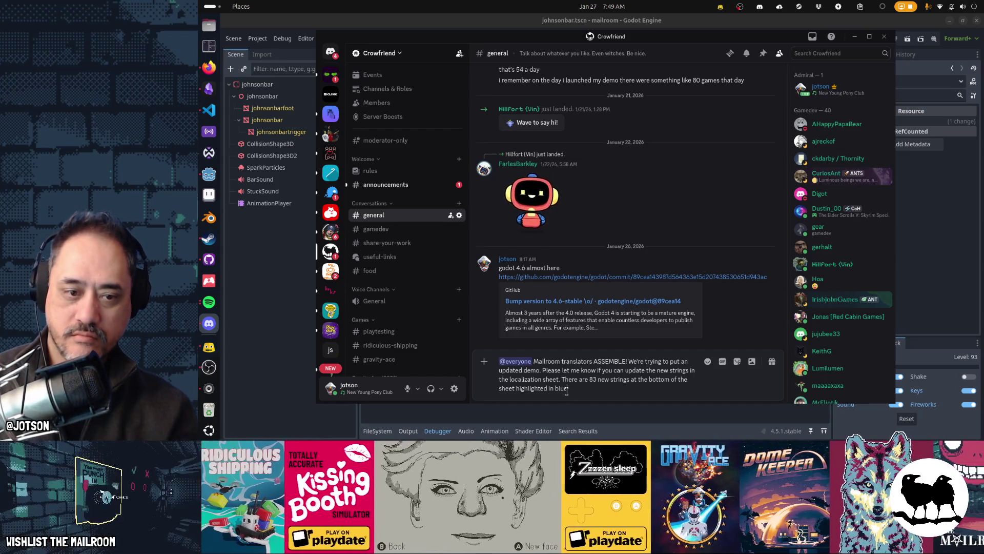
text(. THANK YOU)
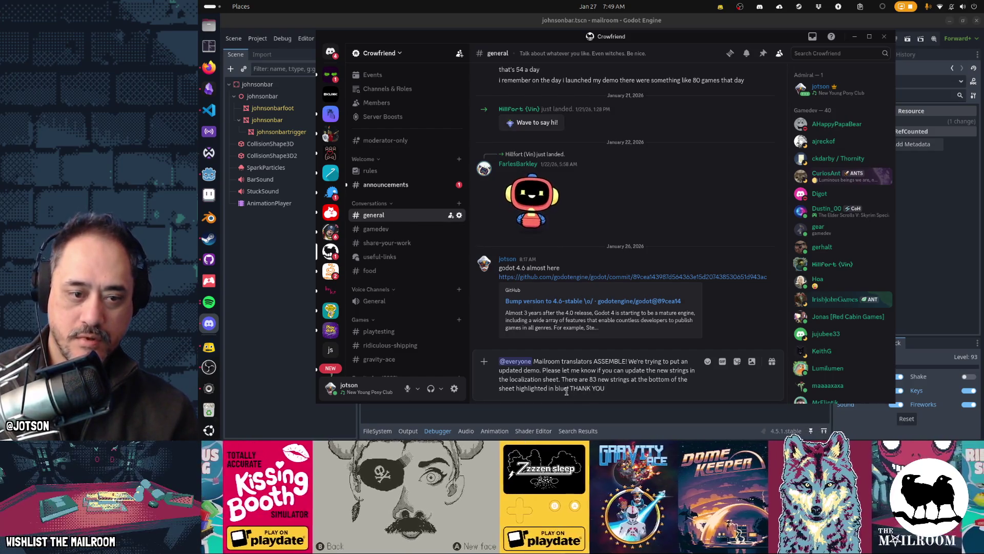
key(ctrl+a)
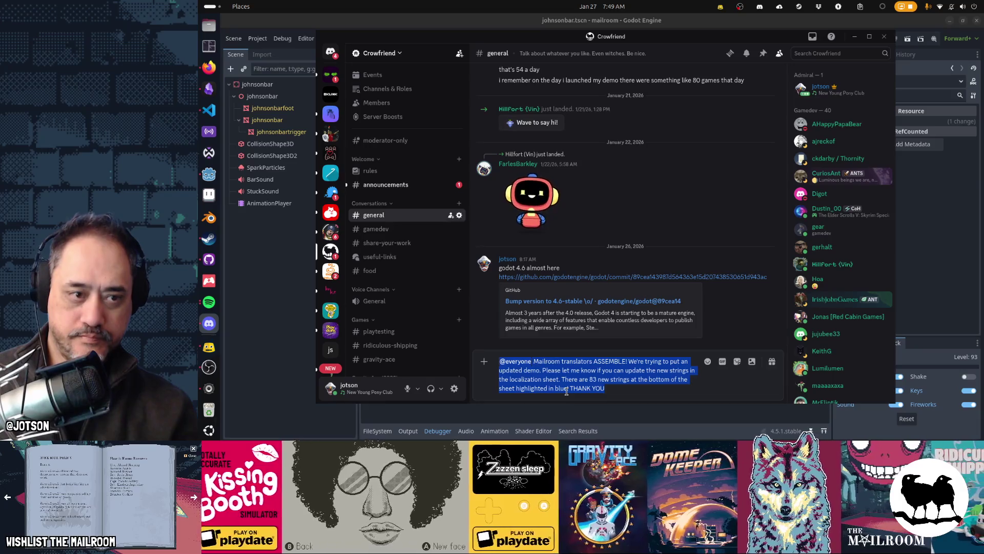
key(ctrl+x)
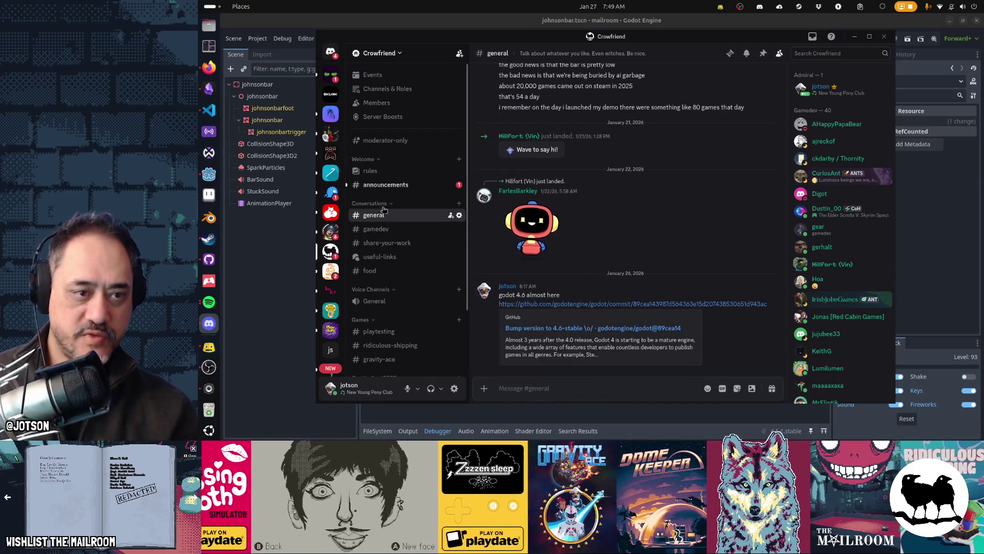
Paste the draft into #announcements, replacing 'Mailroom translators' with TRANSLATORS and adding 'out' after 'put'
click(385, 184)
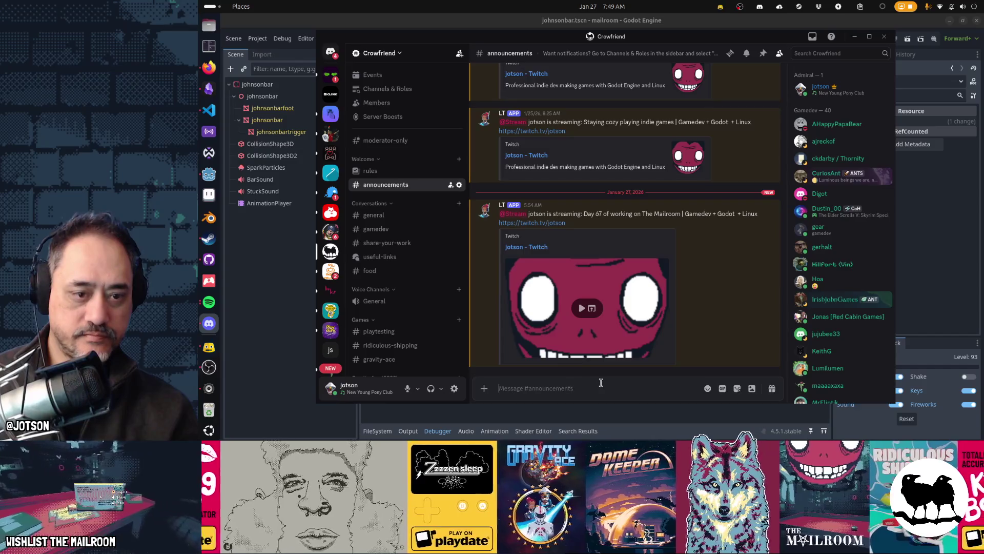
key(ctrl+v)
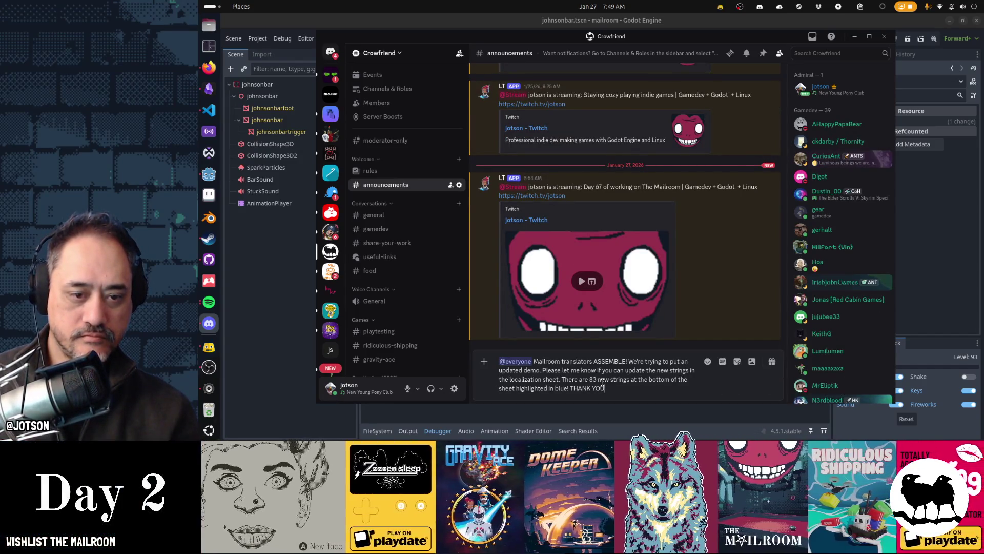
key(ctrl+shift+Left)
key(ctrl+shift+Left)
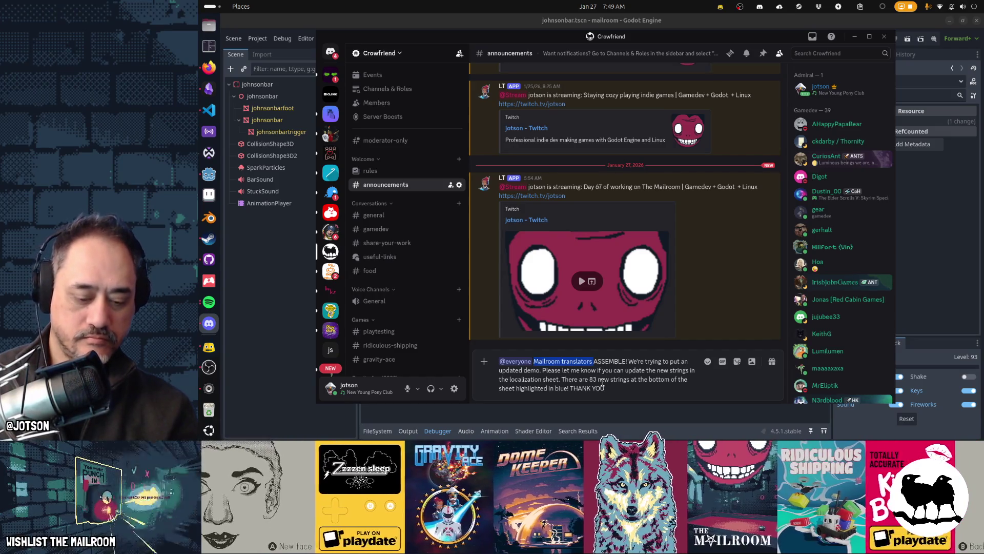
text(TRANSLATORS)
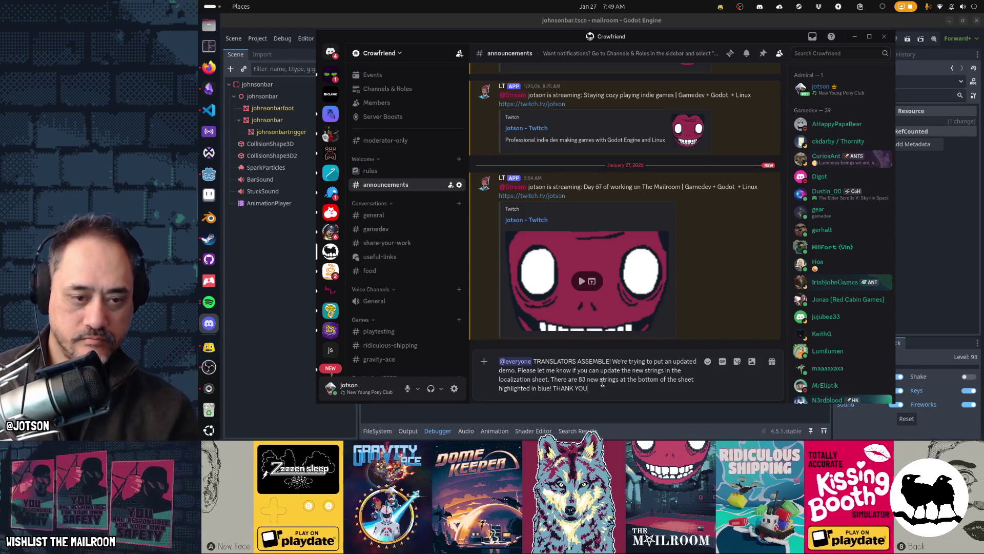
key(ctrl+Left)
key(ctrl+Left)
key(ctrl+Left)
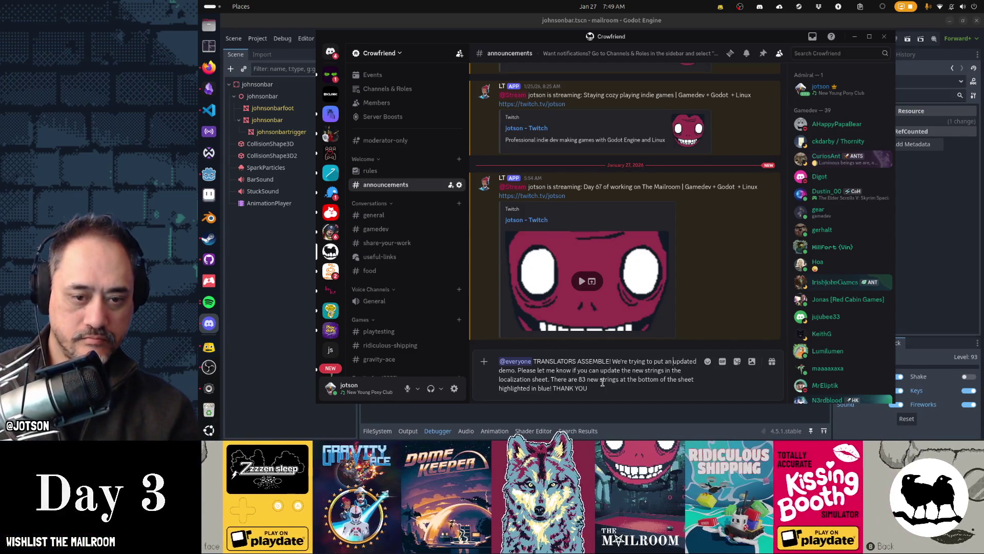
text(out)
key(ctrl+End)
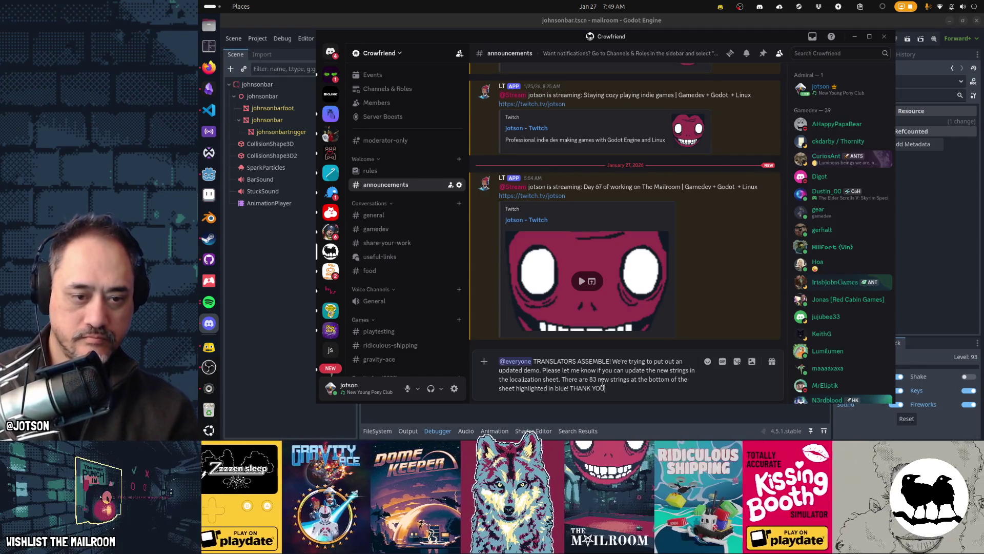
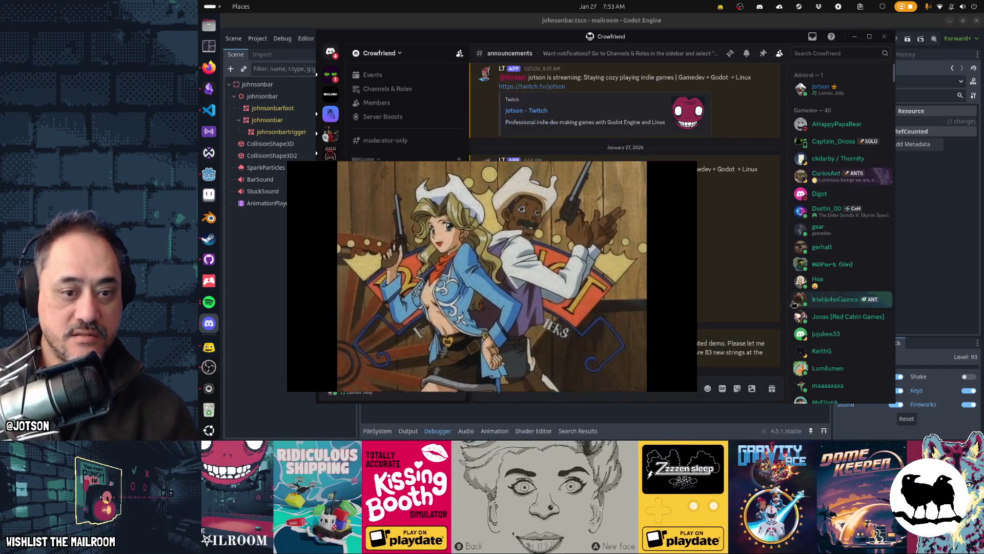
Send Discord behind Godot so the johnsonbar.gd script with turn_on and turn_off shows
click(649, 437)
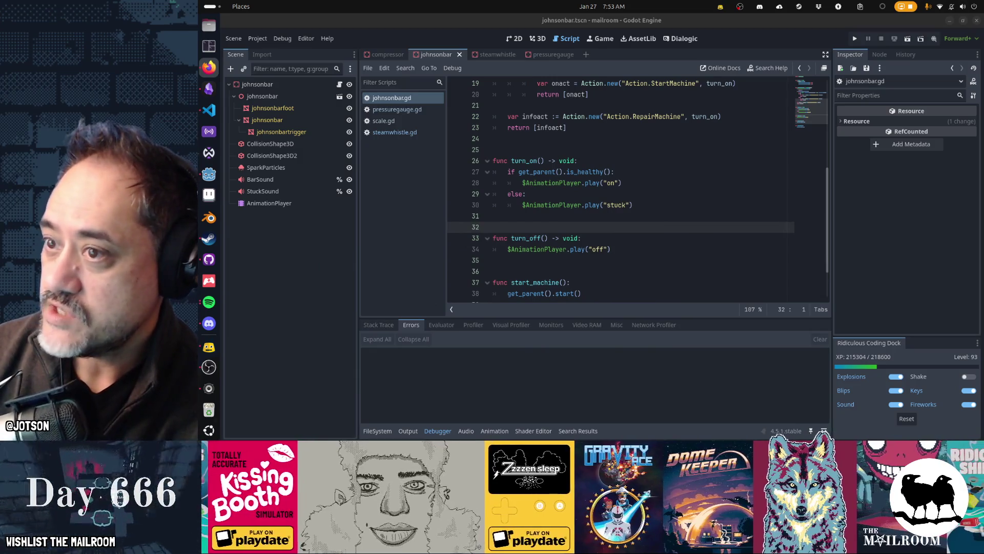
Switch to the Mailroom localization spreadsheet and browse the keys sheet's en-US, fr-FR and it-IT entries
key(alt+Tab)
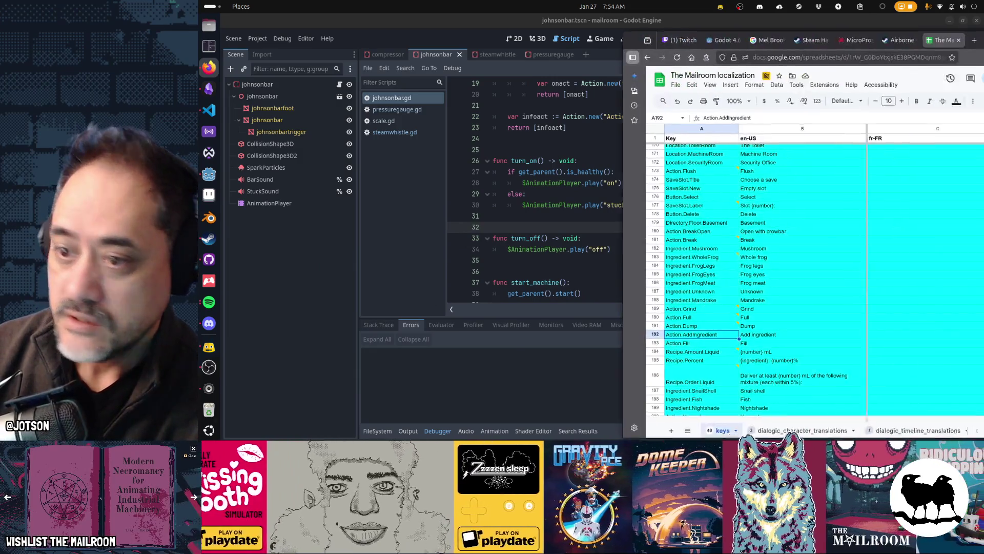
scroll(669, 331, up, 10)
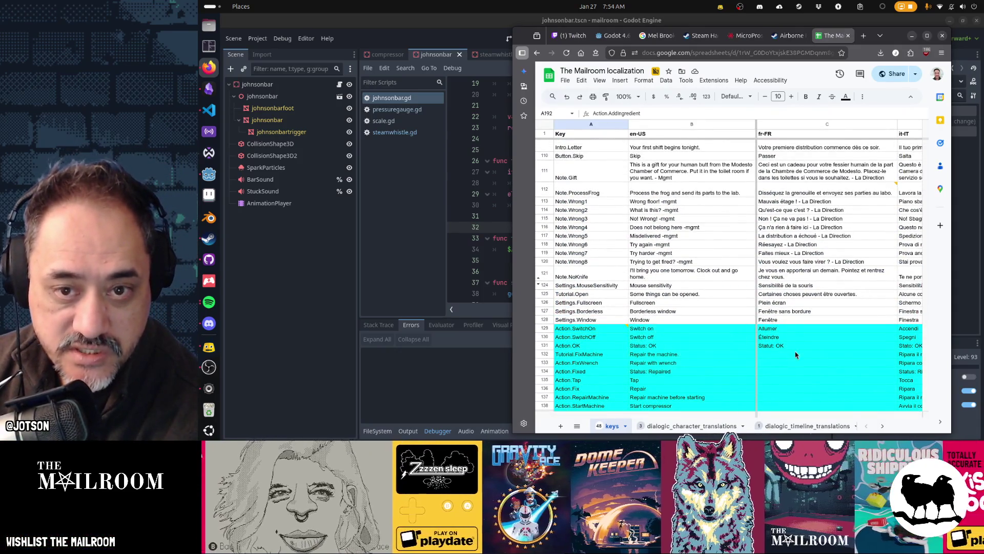
scroll(682, 364, down, 10)
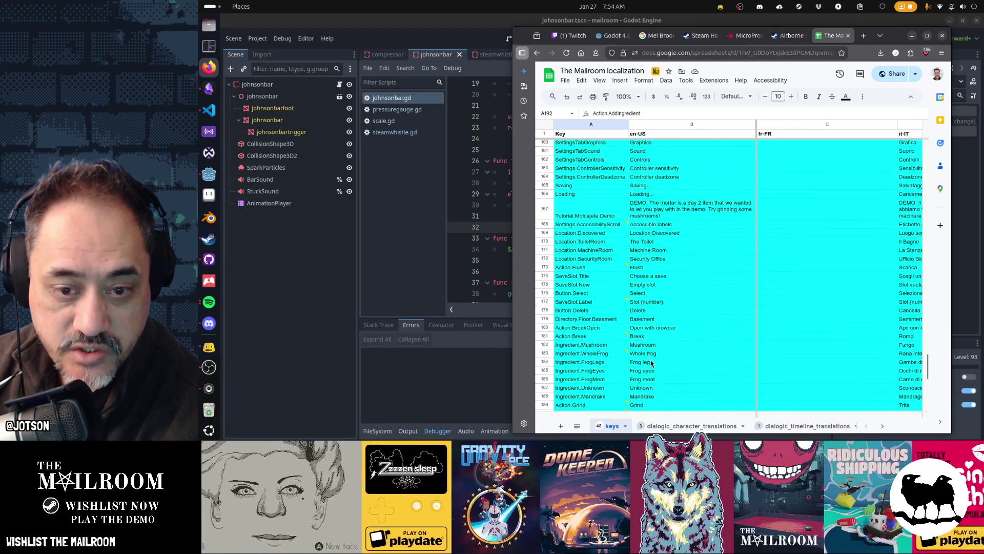
scroll(651, 362, down, 5)
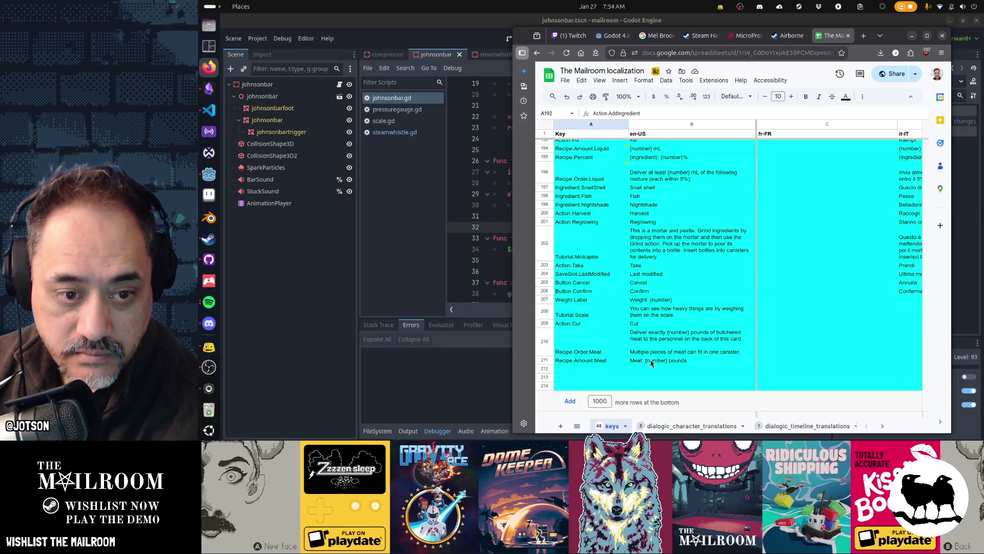
scroll(649, 363, up, 5)
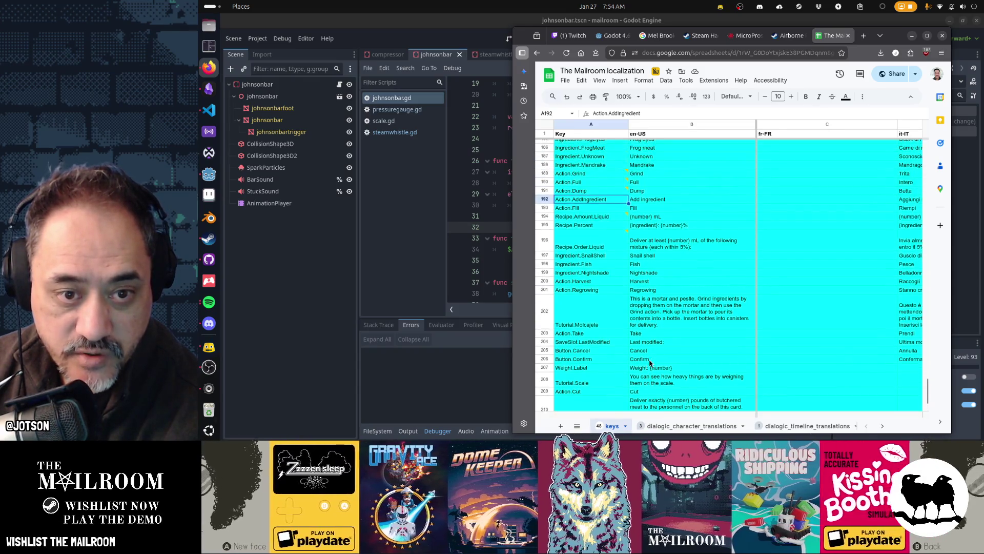
scroll(650, 363, up, 6)
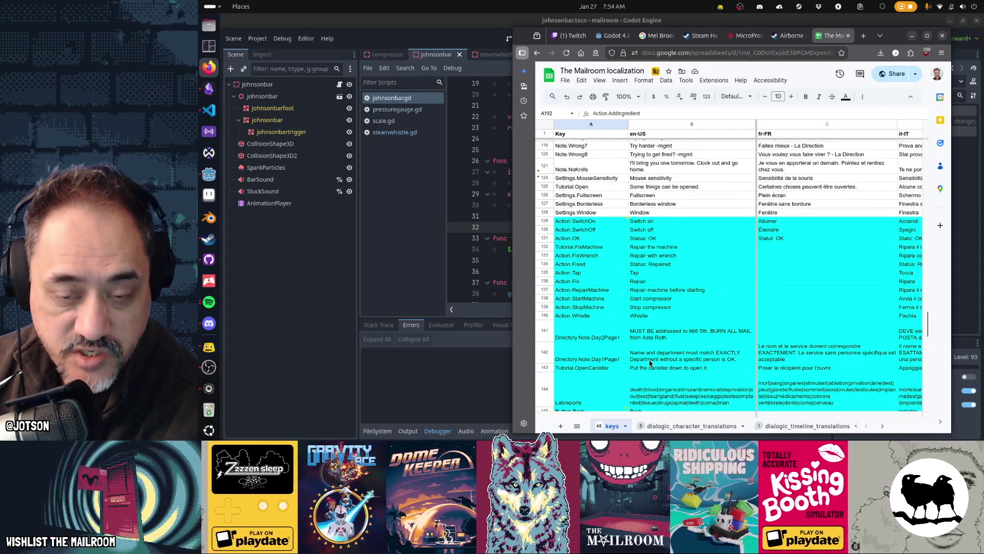
scroll(650, 363, down, 5)
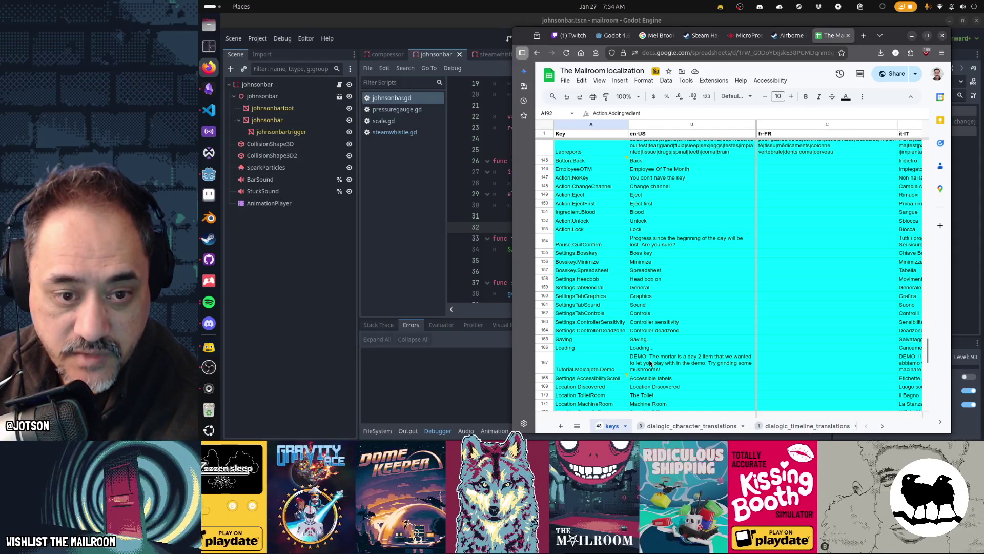
scroll(650, 362, down, 5)
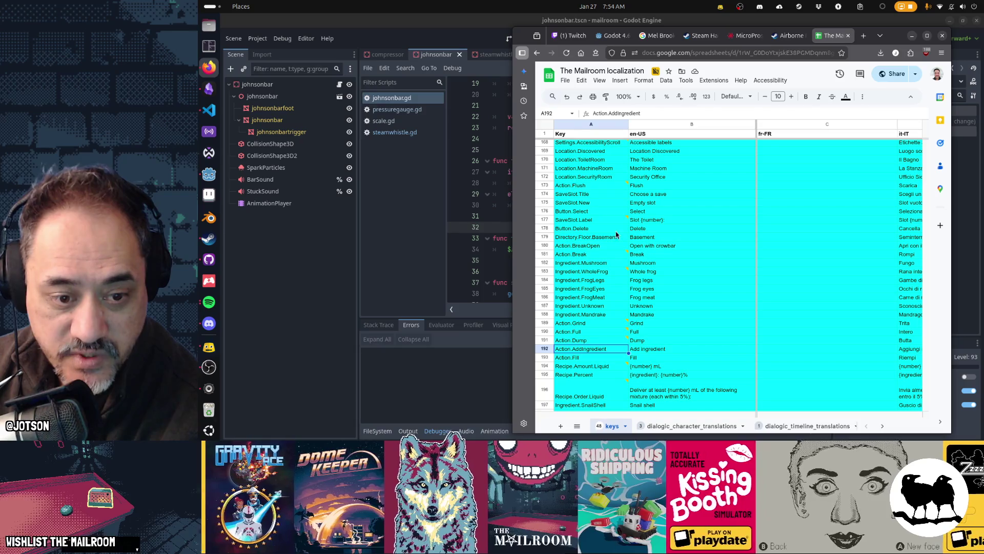
scroll(621, 351, down, 4)
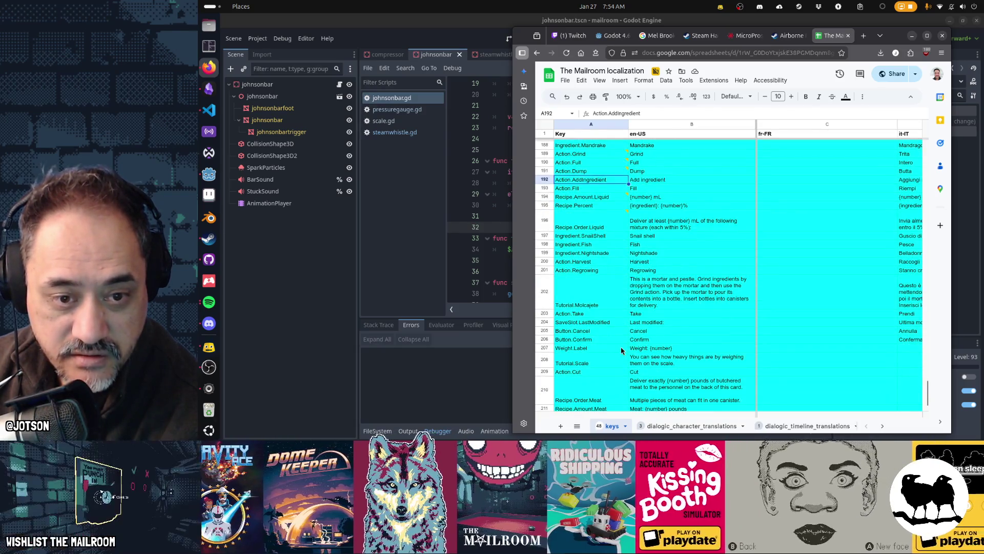
Drag the Tutorial.Molcajete row up out of the ingredient rows to row 167
mouse_move(633, 196)
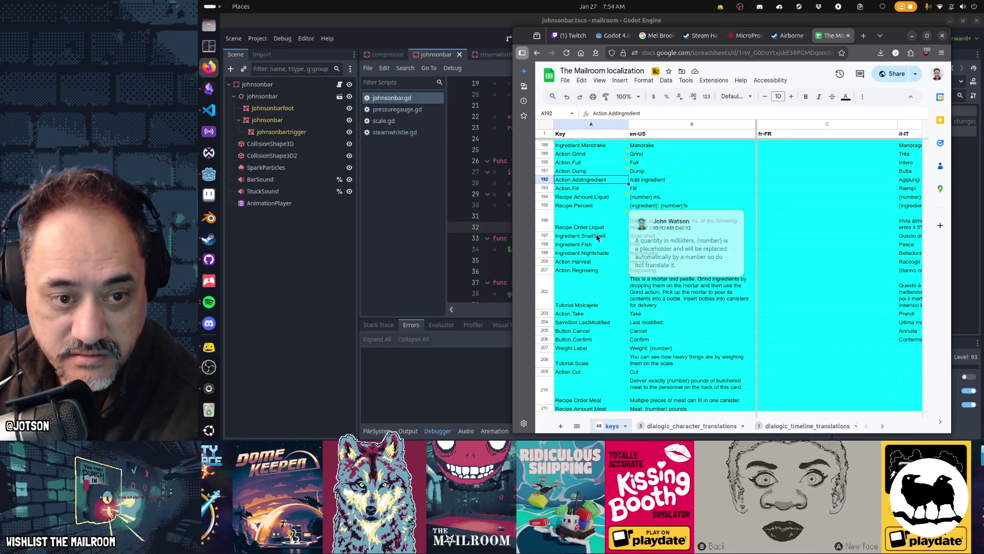
mouse_move(597, 238)
mouse_down()
mouse_move(635, 257)
mouse_move(687, 325)
mouse_move(690, 343)
mouse_up()
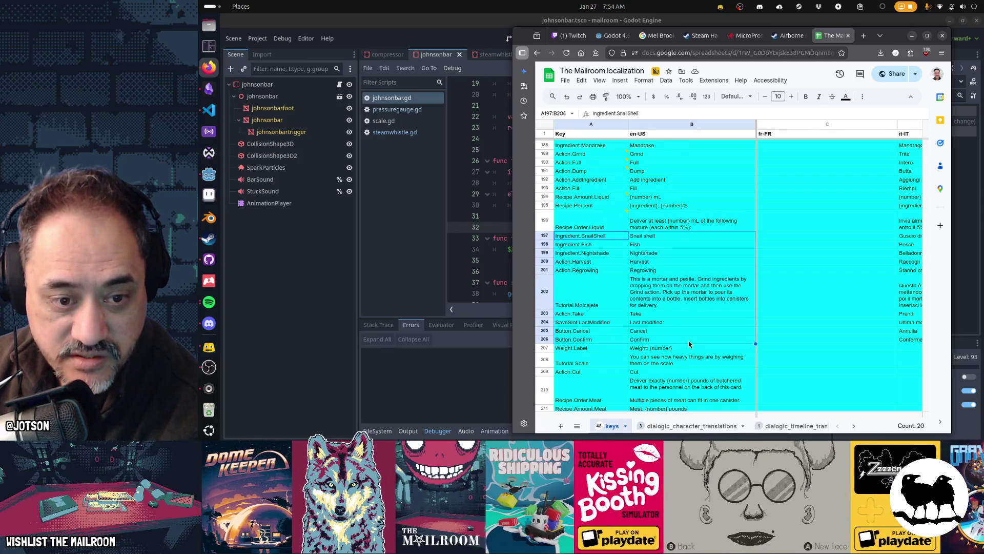
drag(647, 270, 573, 237)
click(545, 299)
scroll(544, 318, up, 3)
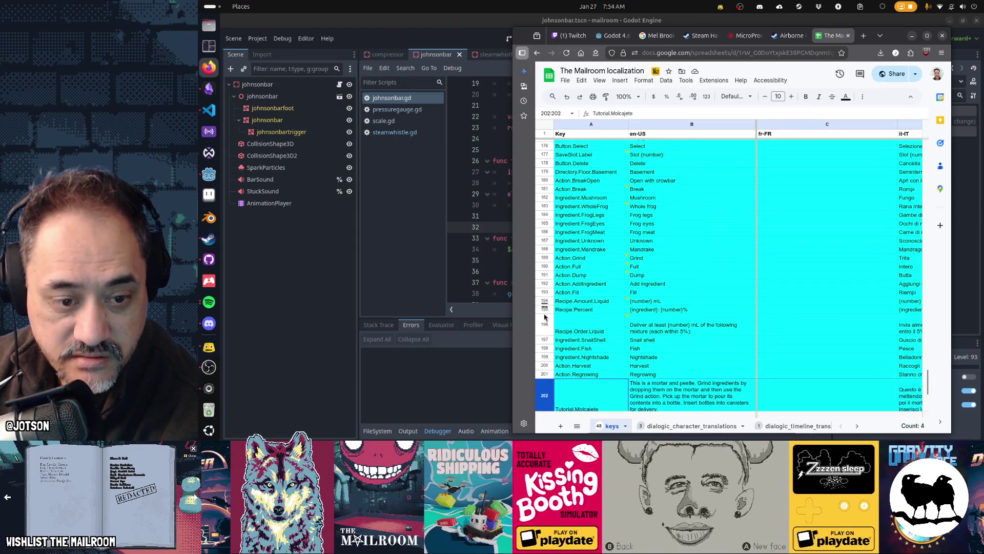
mouse_move(547, 398)
mouse_down()
mouse_move(545, 162)
mouse_move(547, 197)
mouse_up()
scroll(667, 282, up, 6)
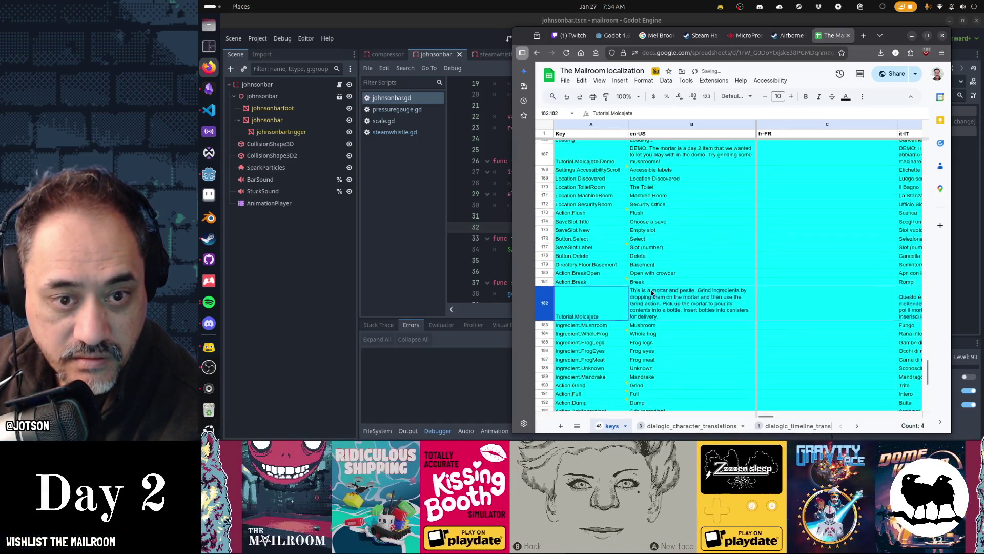
drag(545, 362, 544, 210)
Select the Ingredient.Fish, Nightshade and Action.Harvest rows and try moving them higher, then reselect Action.Harvest
scroll(628, 285, down, 5)
scroll(627, 285, down, 5)
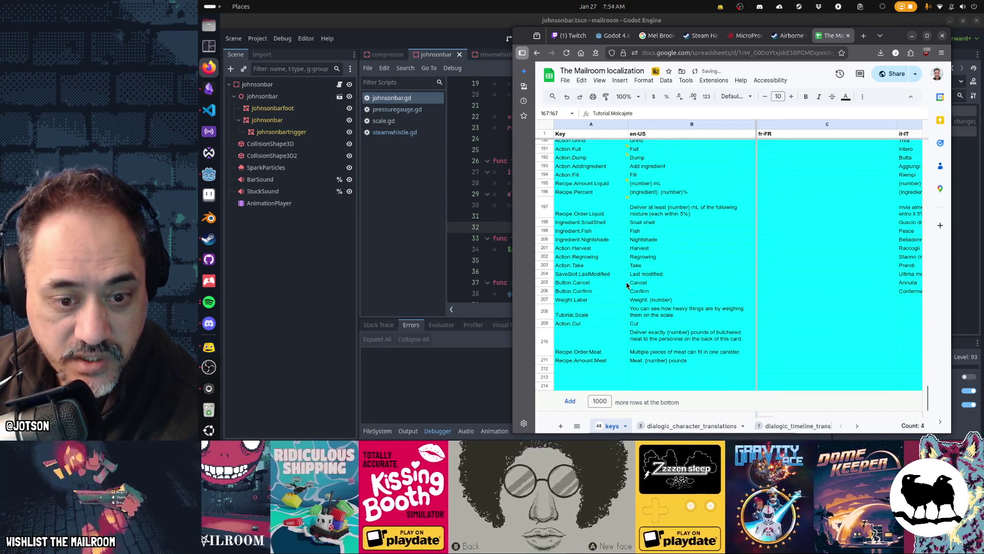
mouse_move(684, 364)
mouse_down()
mouse_move(564, 239)
mouse_move(562, 213)
mouse_up()
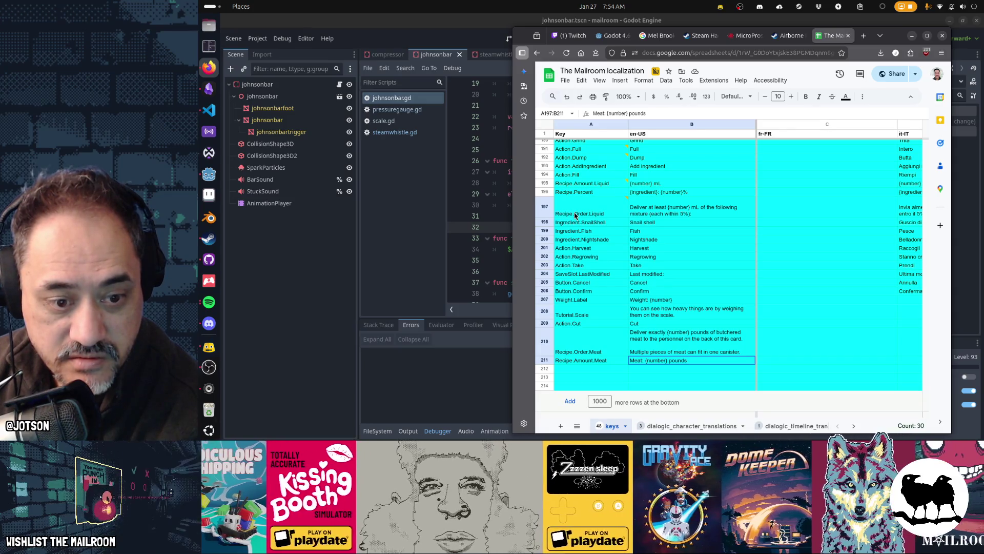
drag(575, 216, 576, 216)
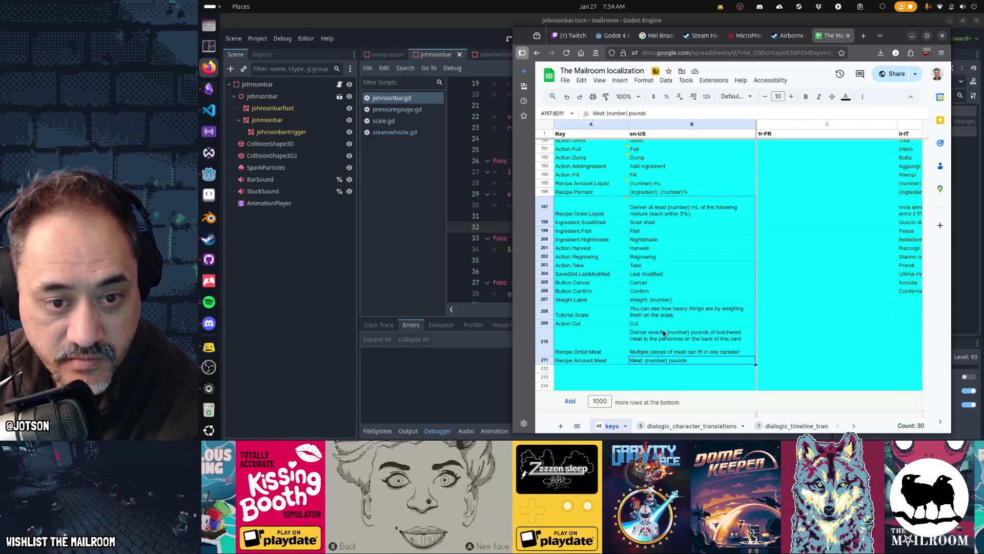
click(593, 232)
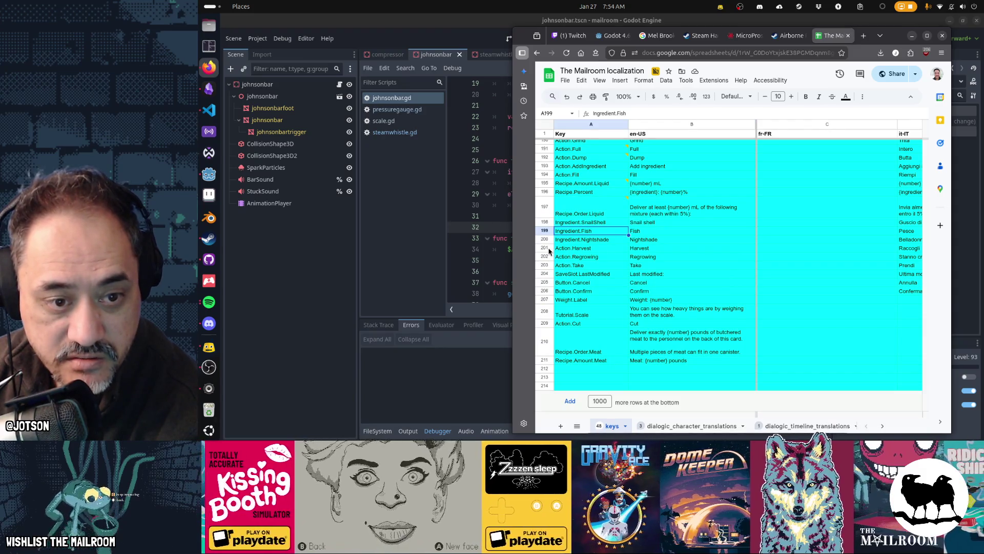
click(546, 249)
ctrl+click(549, 256)
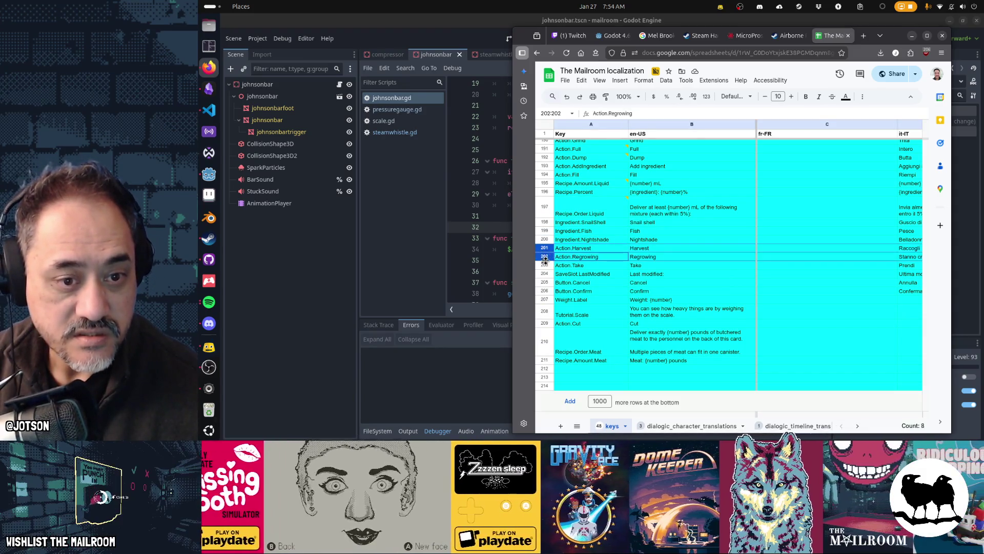
ctrl+click(547, 266)
scroll(607, 322, up, 3)
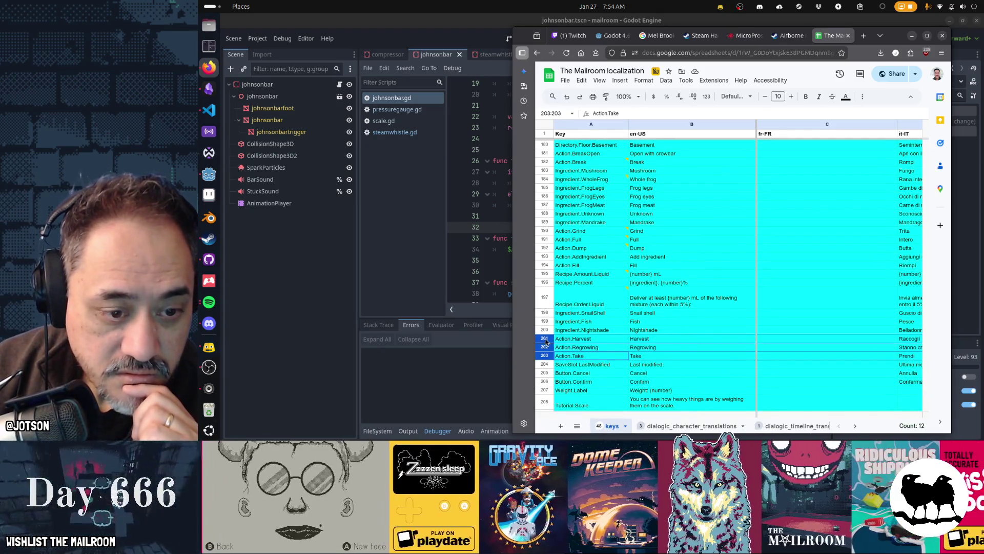
drag(545, 341, 551, 276)
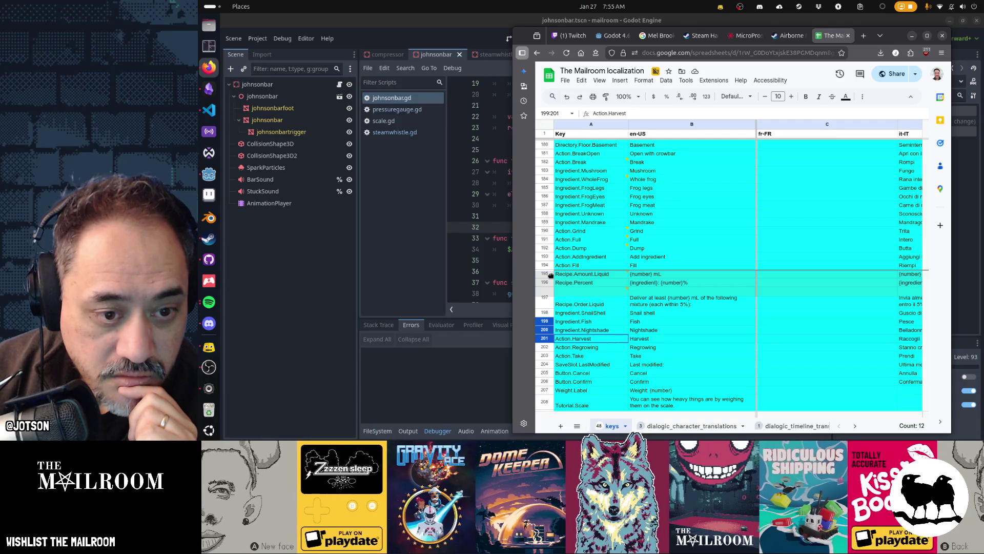
mouse_move(550, 275)
mouse_down()
mouse_move(546, 359)
mouse_move(545, 323)
mouse_up()
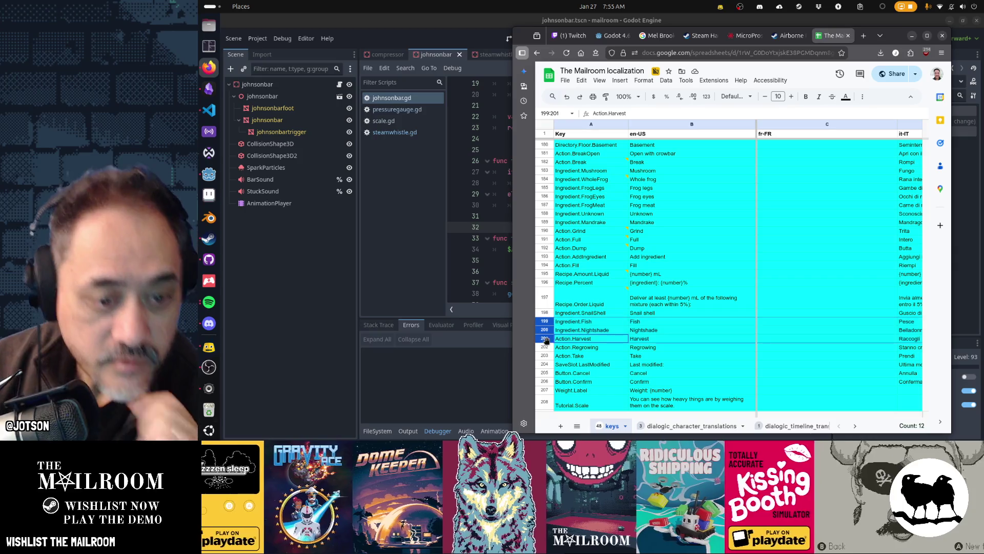
click(545, 341)
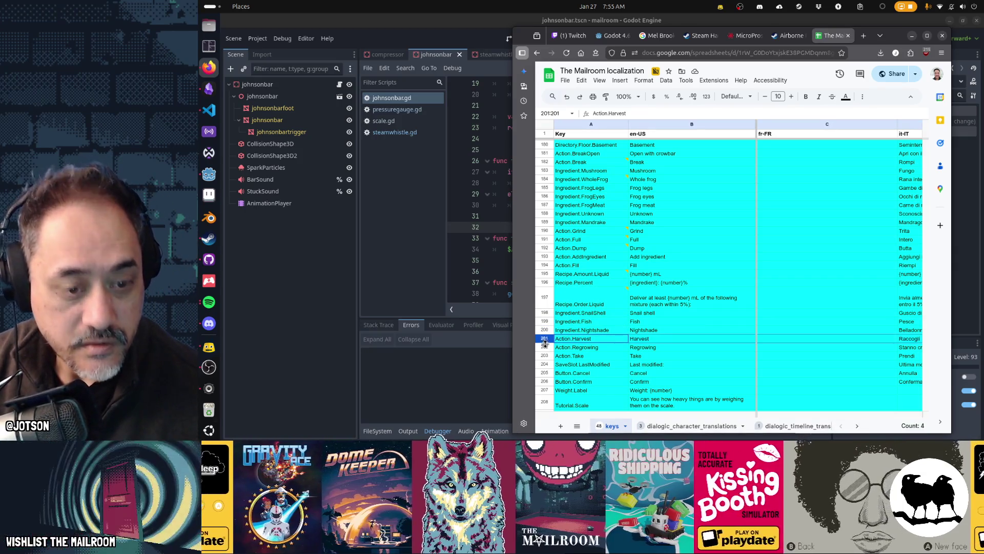
Move the Action.Harvest, Regrowing and Take rows up to rows 195–197
key(shift+Down)
key(shift+Down)
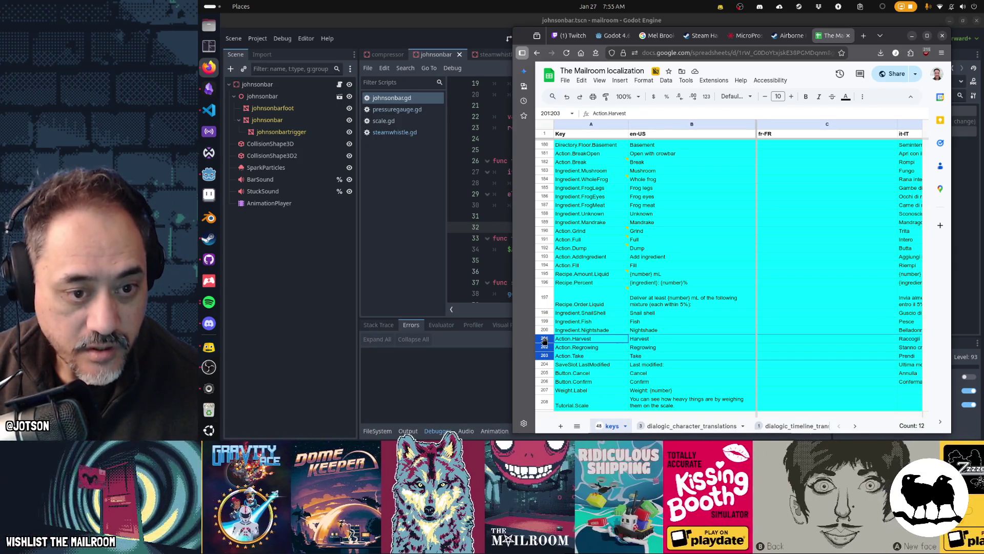
drag(545, 340, 544, 272)
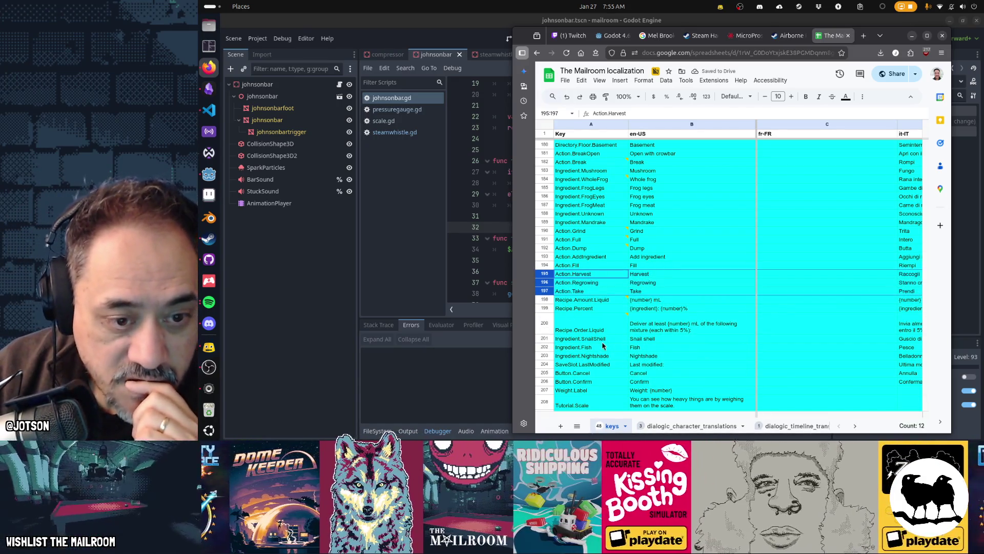
scroll(603, 346, down, 2)
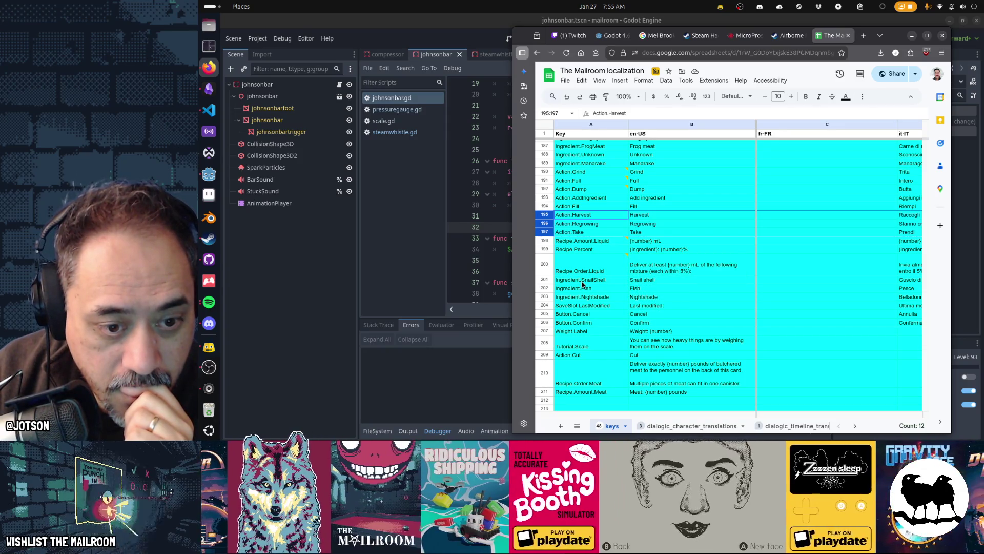
Select the Button.Cancel and Button.Confirm rows to reposition them after Recipe.Order.Liquid
drag(583, 283, 585, 308)
click(545, 315)
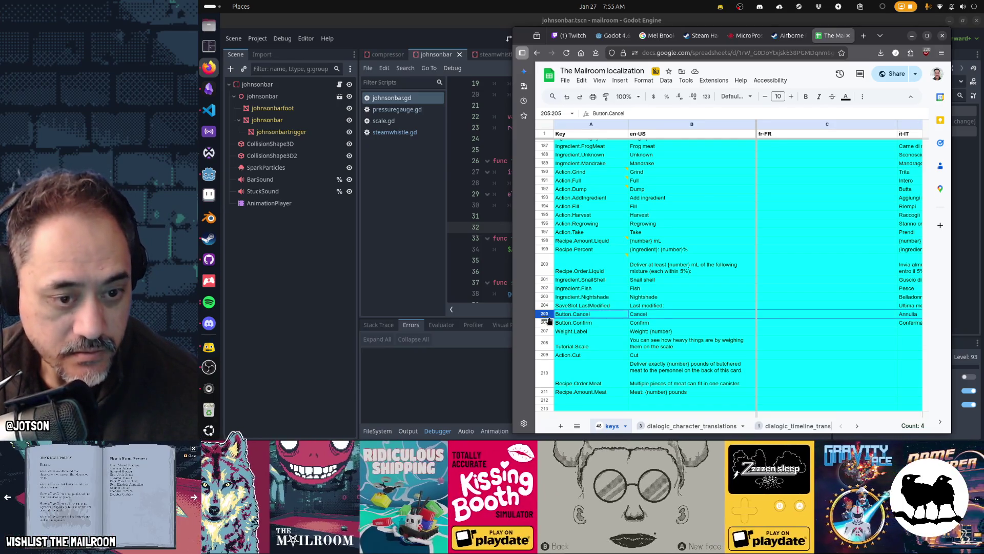
mouse_move(548, 321)
mouse_down()
mouse_move(545, 252)
mouse_move(545, 280)
mouse_up()
scroll(607, 305, down, 2)
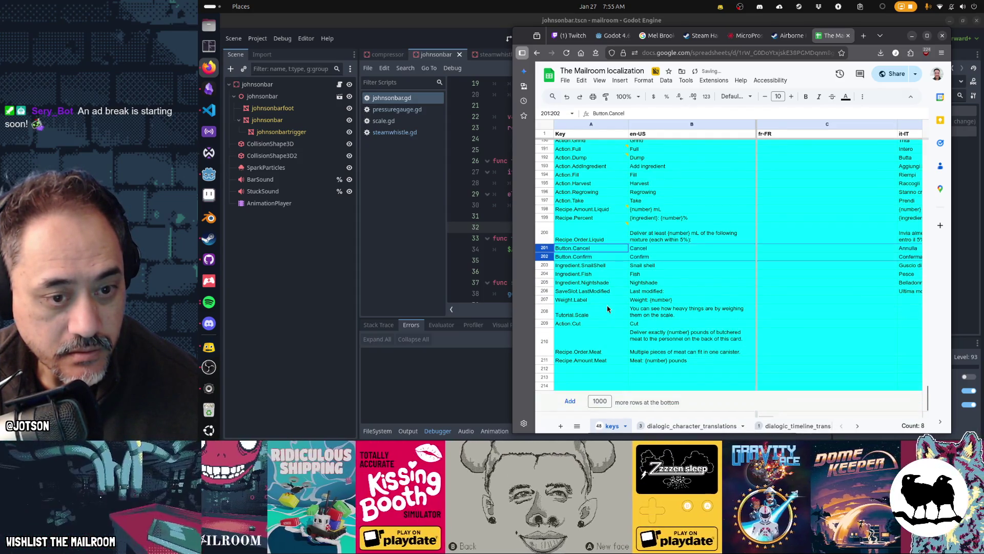
drag(587, 362, 587, 352)
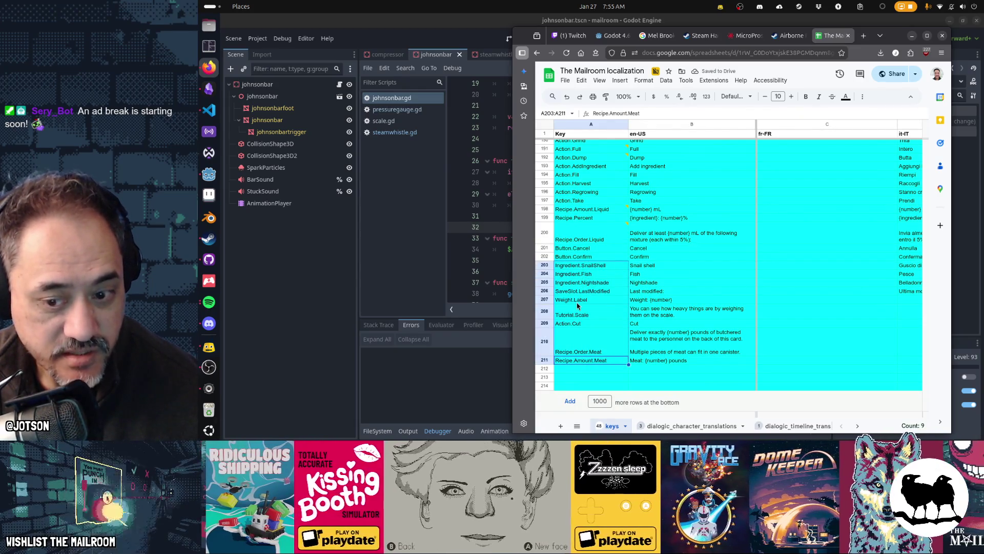
scroll(572, 307, up, 5)
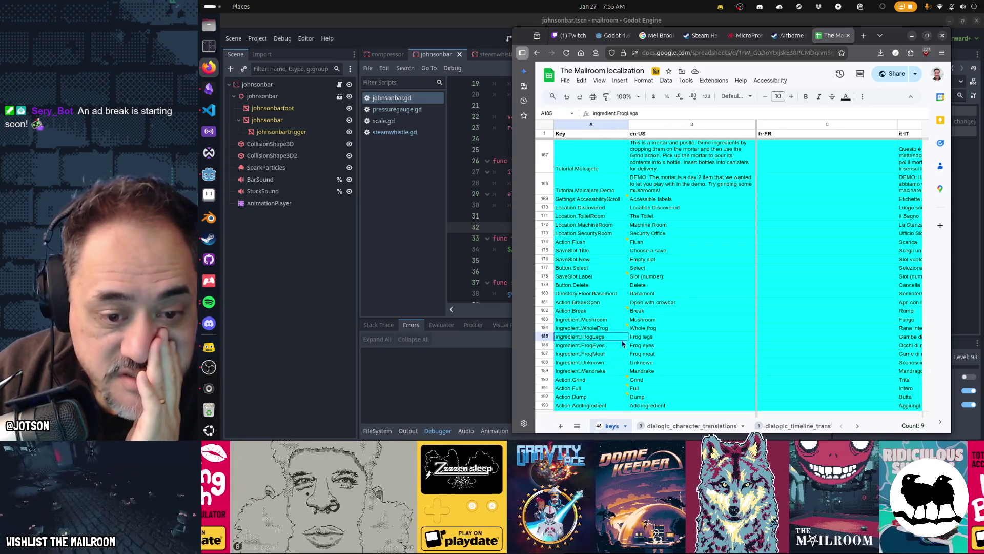
Select the six ingredient rows from Ingredient.WholeFrog to Mandrake and drag them below Button.Confirm
drag(574, 338, 663, 349)
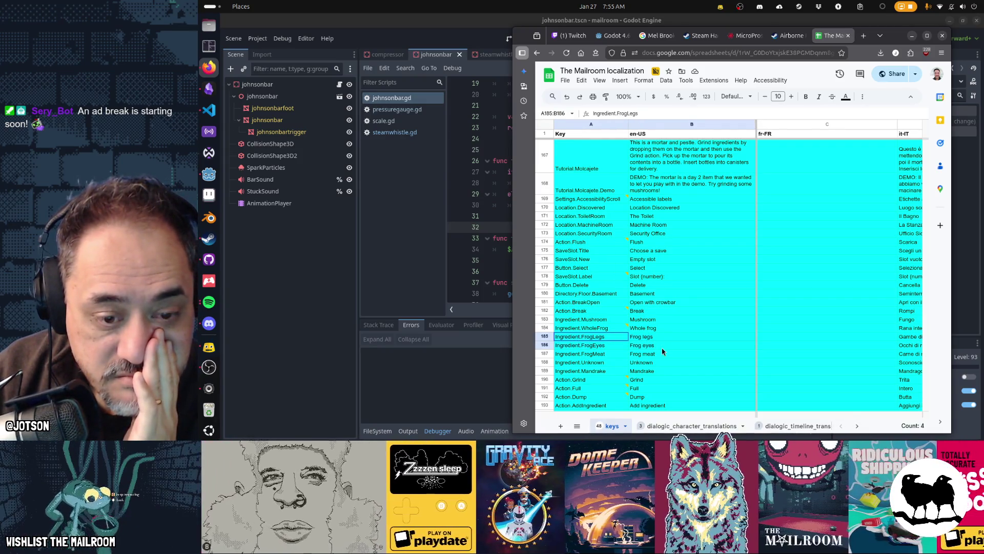
click(603, 334)
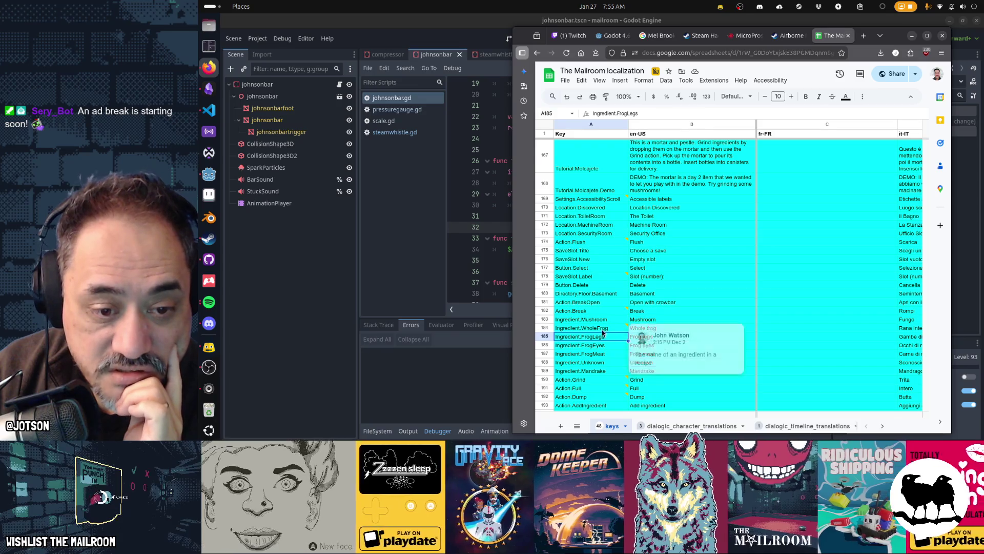
click(603, 331)
key(shift+space)
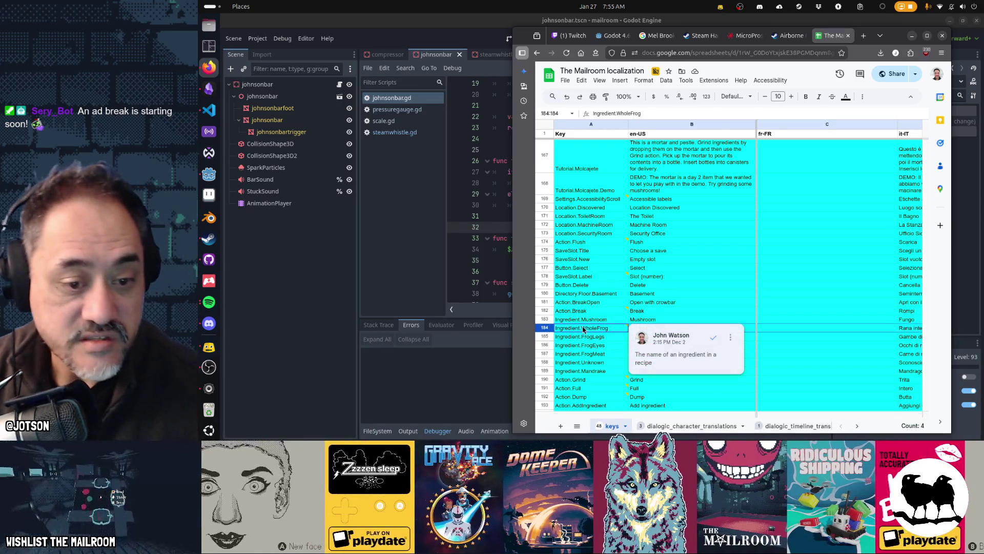
scroll(583, 329, down, 3)
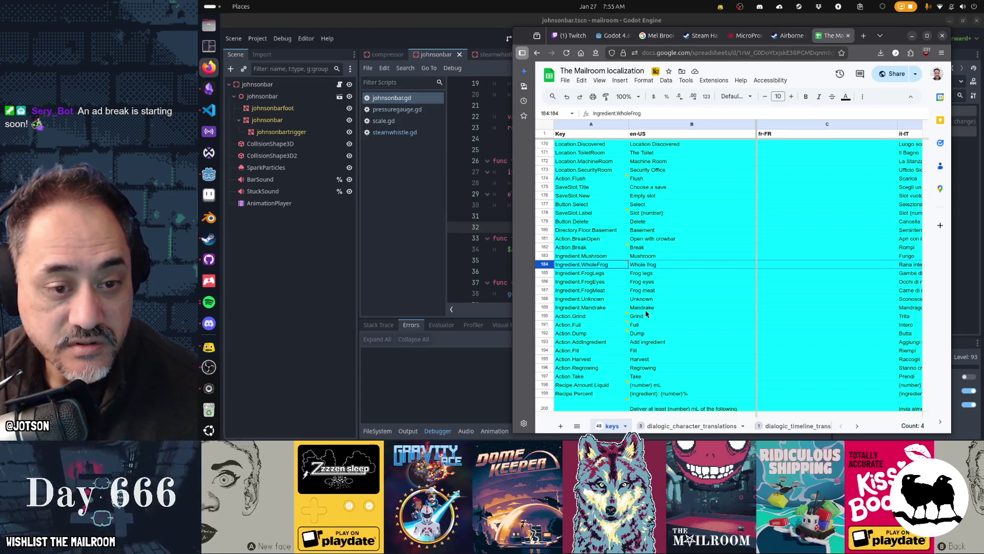
scroll(646, 313, down, 3)
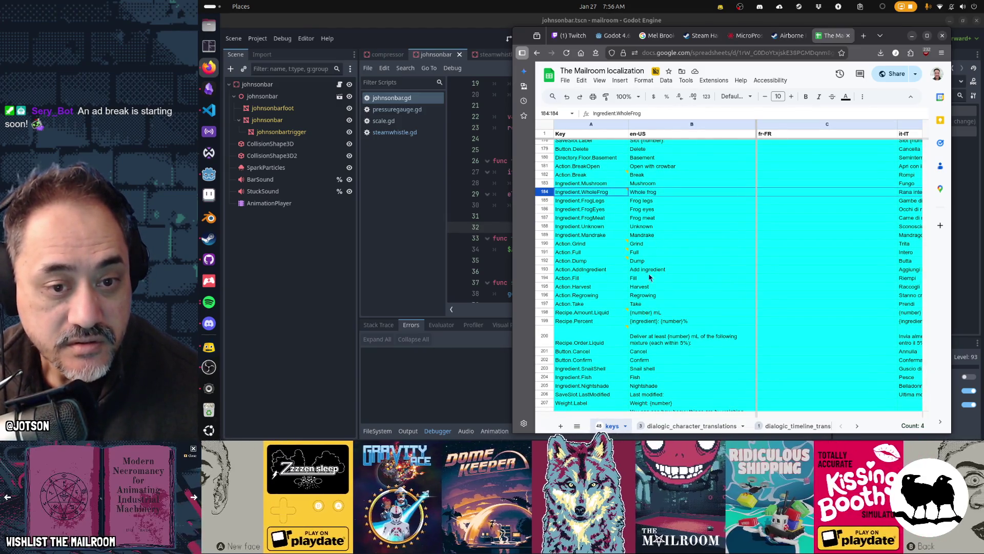
shift+click(546, 235)
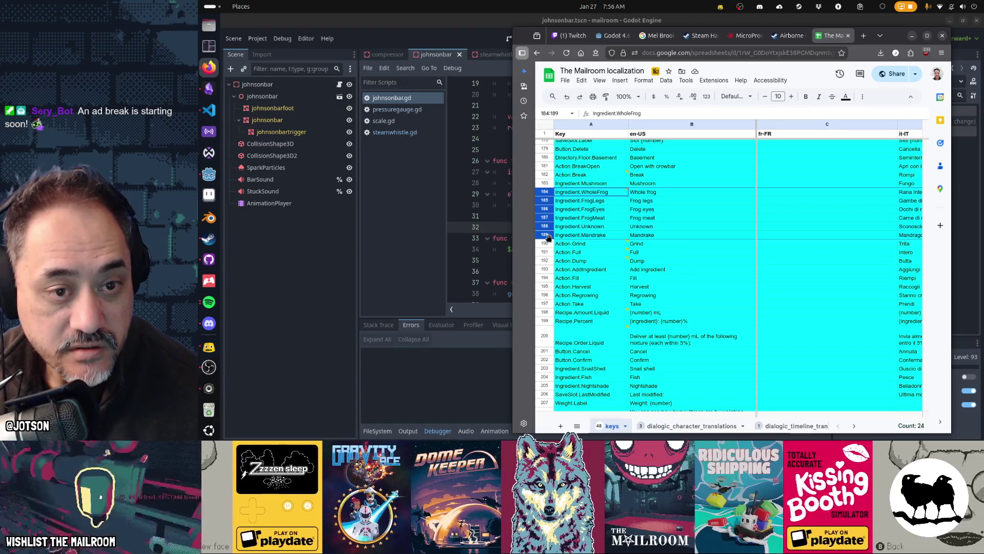
drag(546, 232, 545, 364)
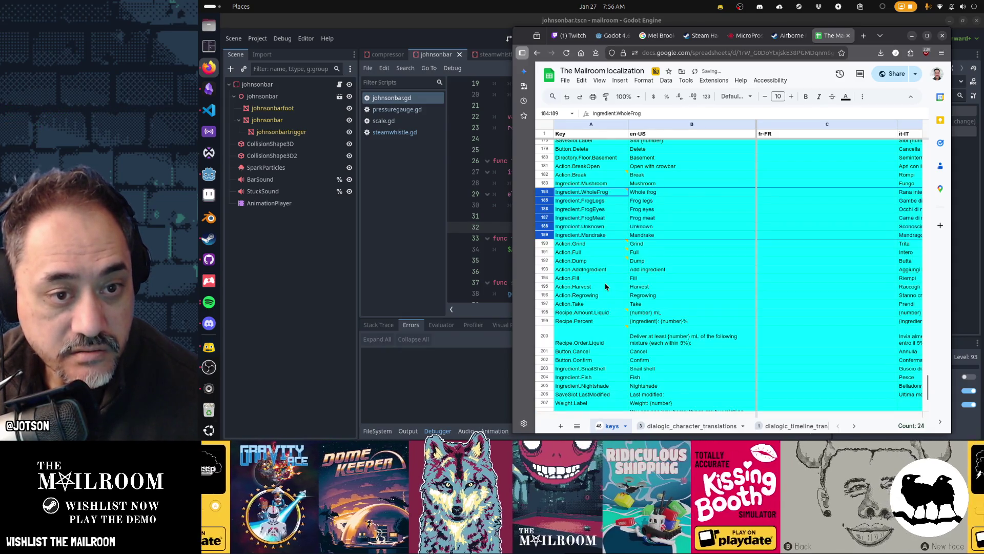
click(556, 218)
mouse_move(546, 193)
mouse_down()
mouse_move(548, 372)
mouse_move(548, 284)
mouse_up()
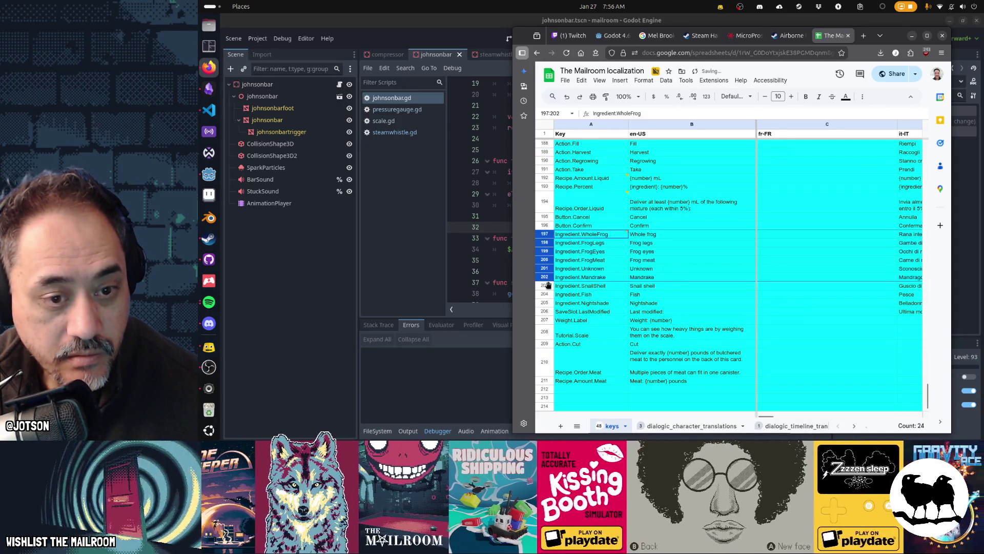
Select keys from Button.Cancel to Recipe.Amount.Meat and read the Recipe.Percent comment
click(579, 380)
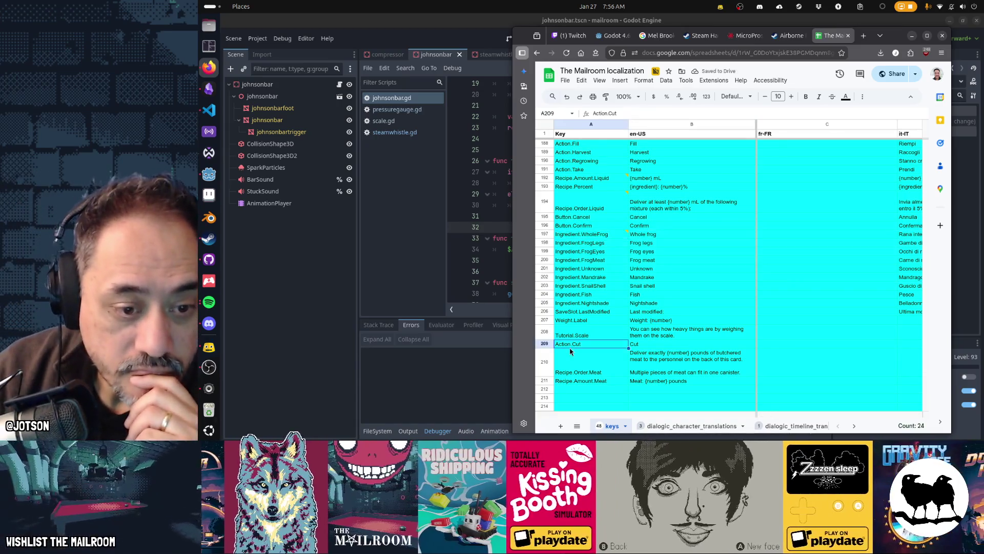
drag(580, 380, 575, 221)
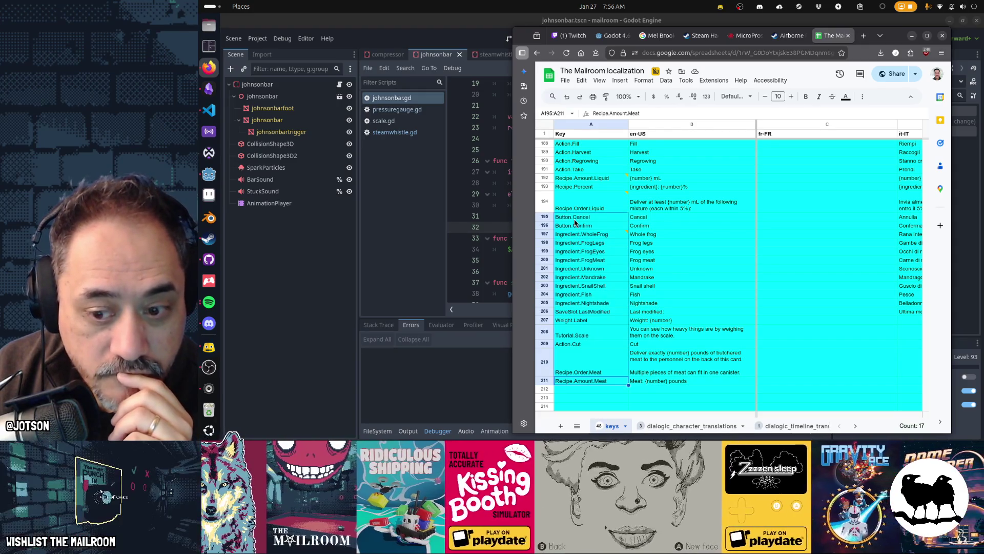
scroll(595, 341, up, 5)
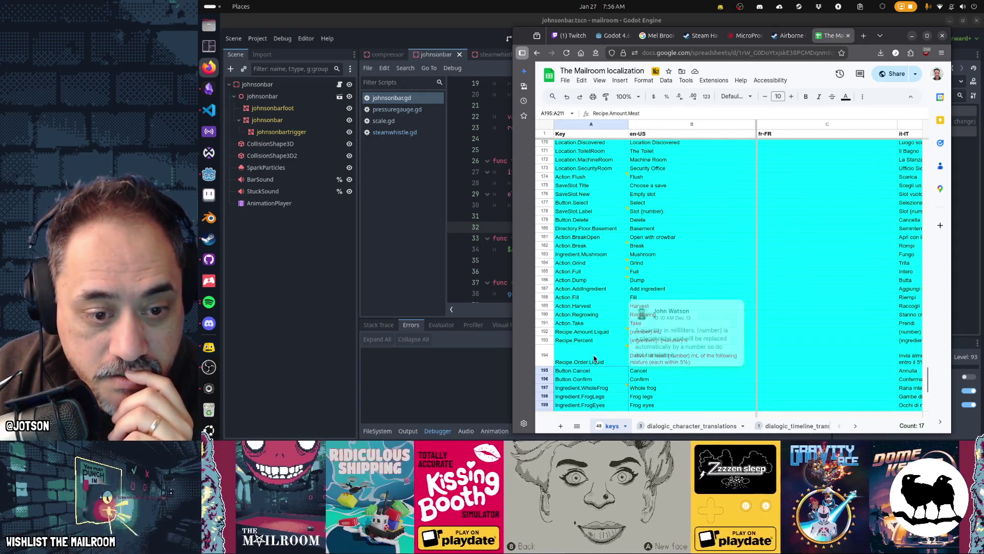
click(594, 344)
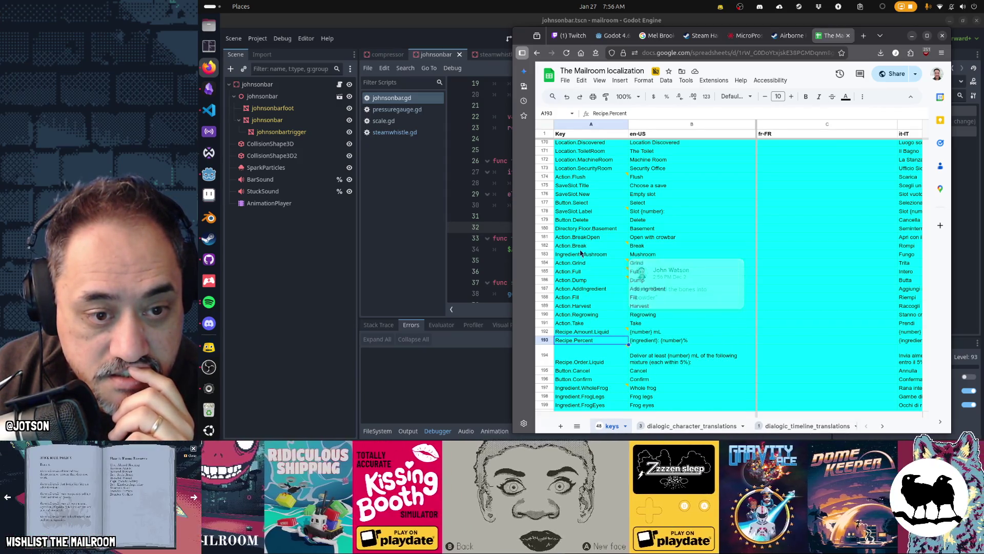
scroll(581, 245, up, 1)
scroll(581, 244, up, 2)
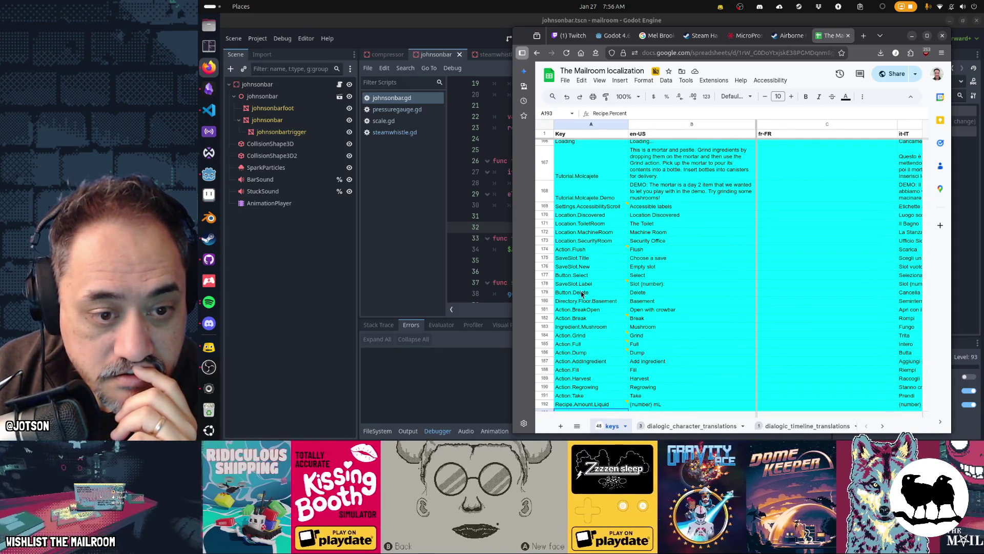
Select the SaveSlot.Label and Button.Delete rows together
click(545, 284)
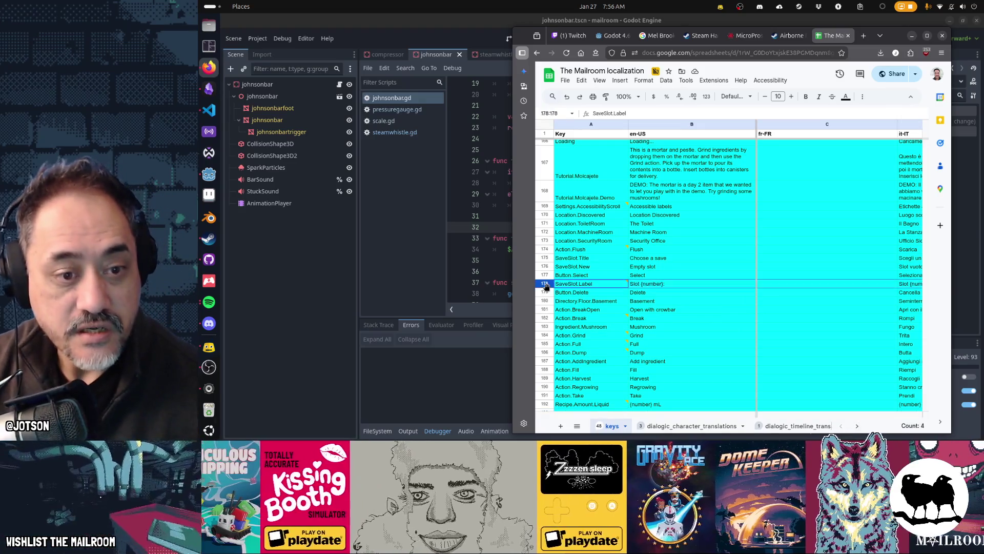
drag(546, 286, 546, 293)
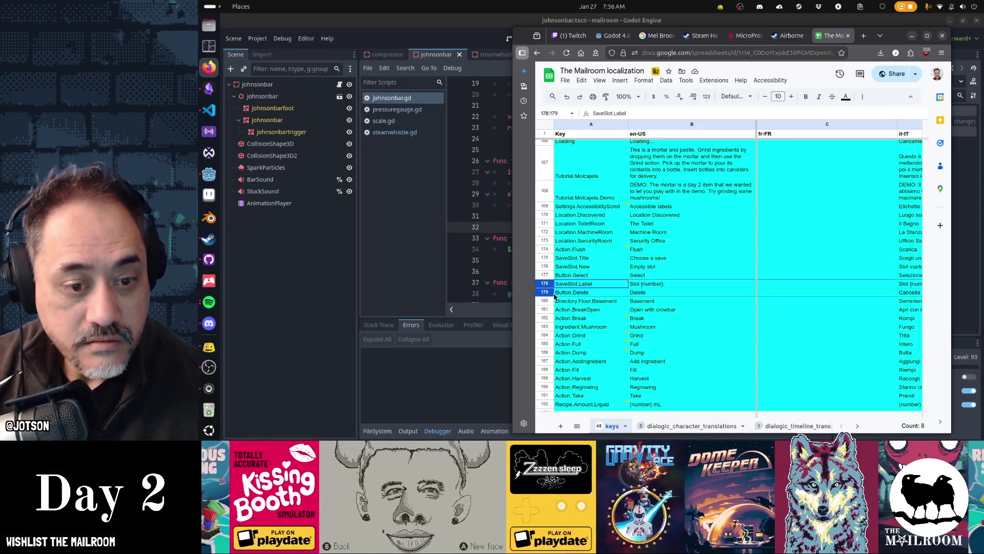
scroll(537, 296, down, 3)
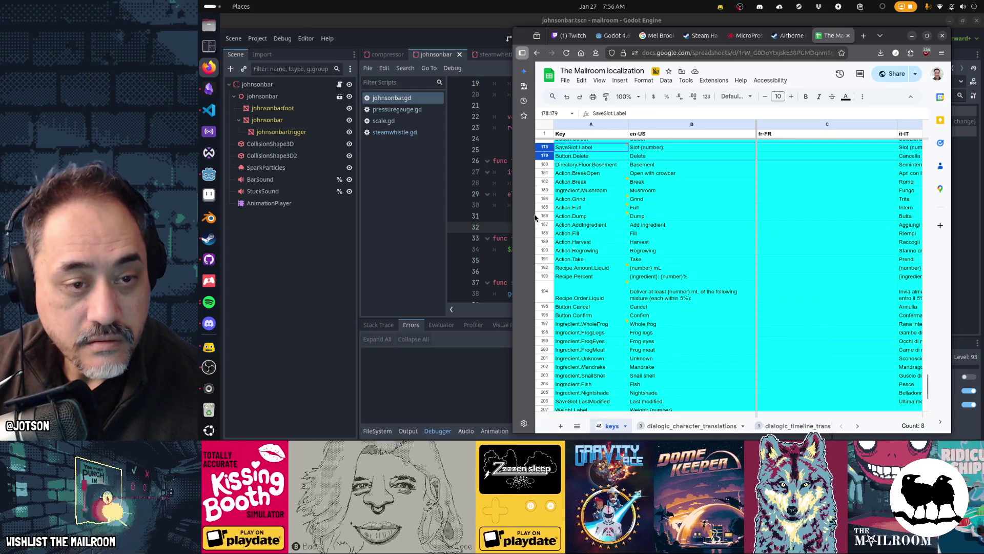
Move SaveSlot.Label and Button.Delete down to rows 193–194, beside the other button keys
drag(544, 159, 547, 302)
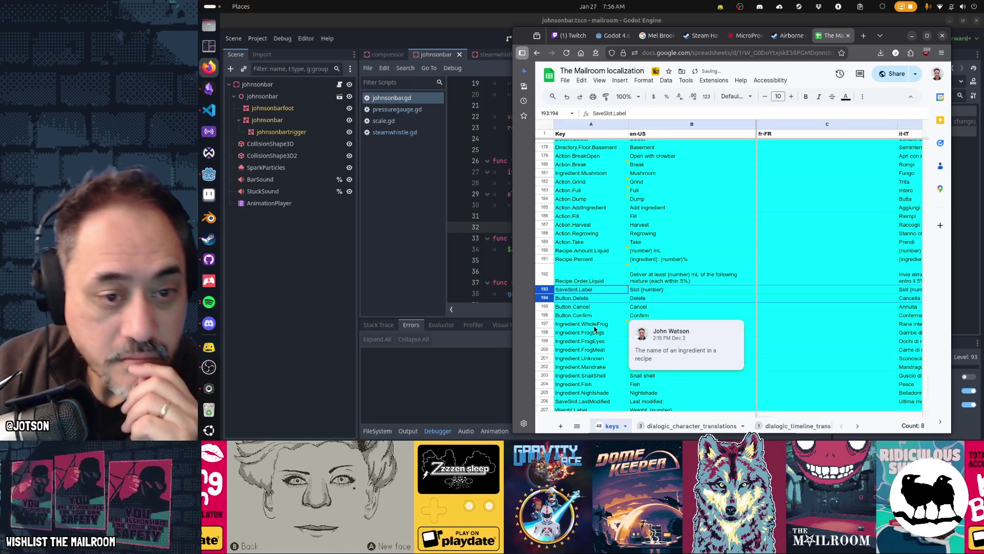
scroll(594, 329, up, 3)
scroll(595, 329, up, 2)
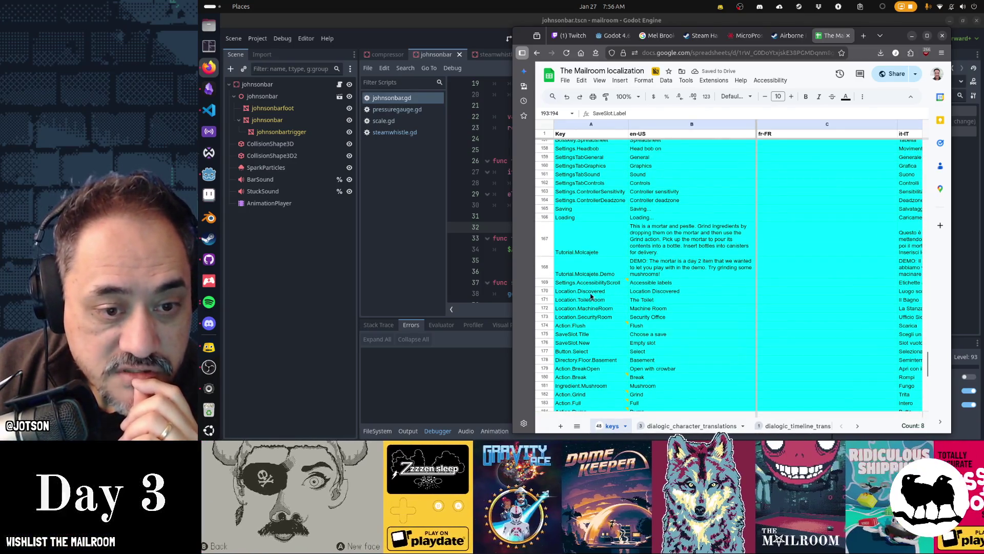
scroll(586, 258, up, 3)
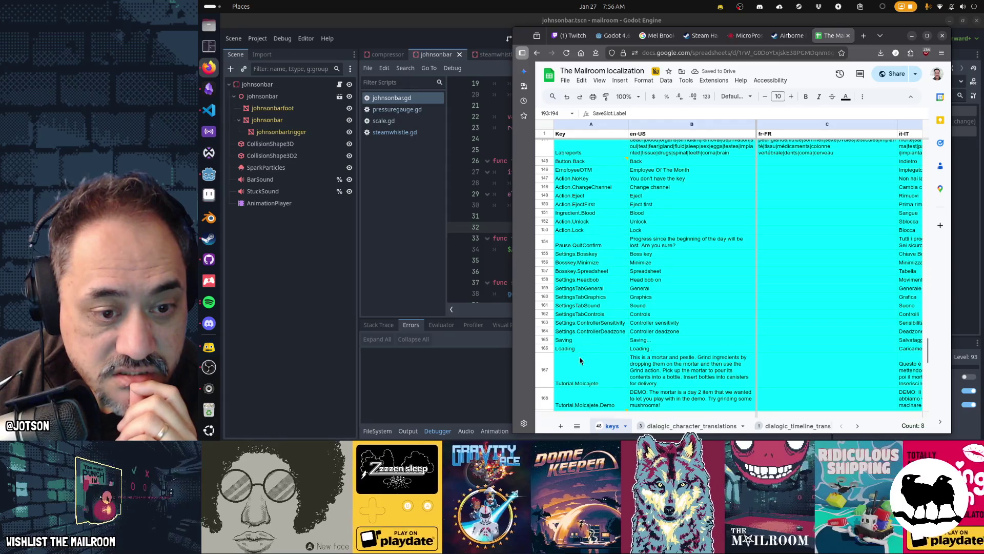
Scroll up the keys sheet and read the comment on the Action.SwitchOn key
scroll(587, 308, up, 1)
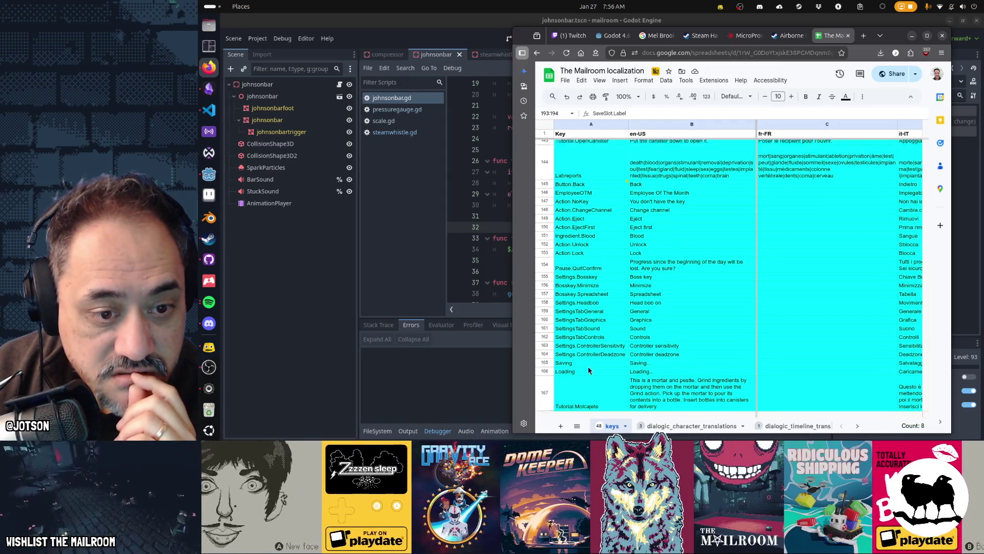
scroll(588, 369, up, 2)
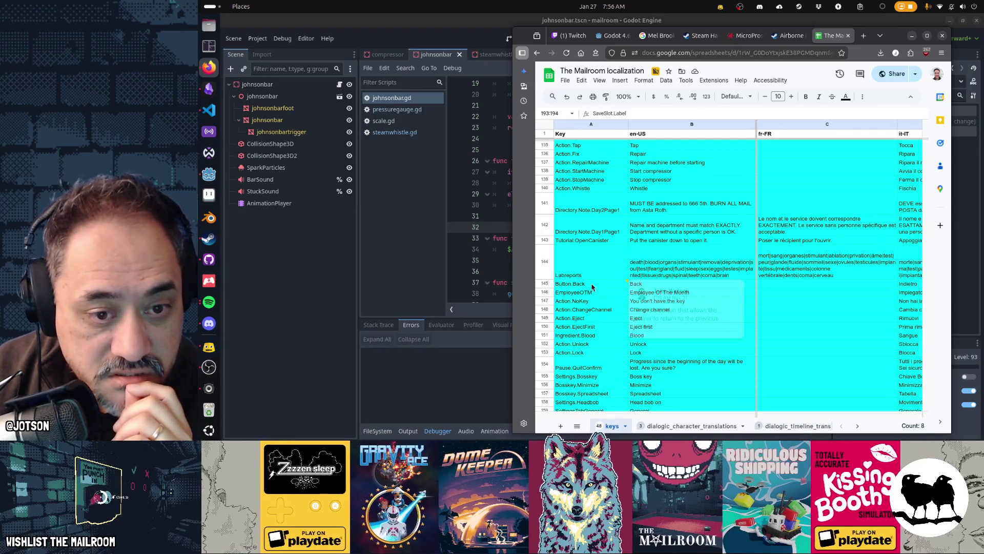
scroll(598, 324, up, 2)
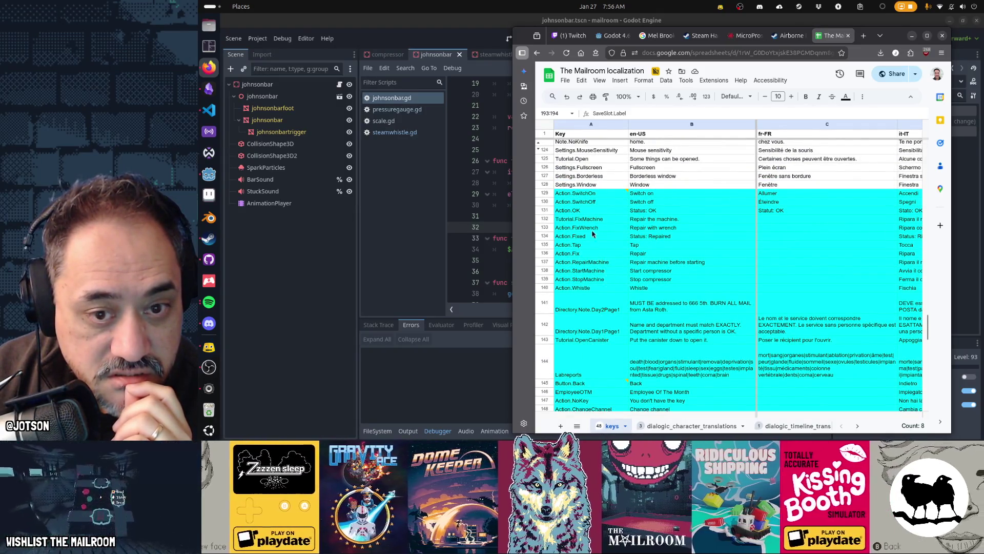
scroll(623, 256, down, 2)
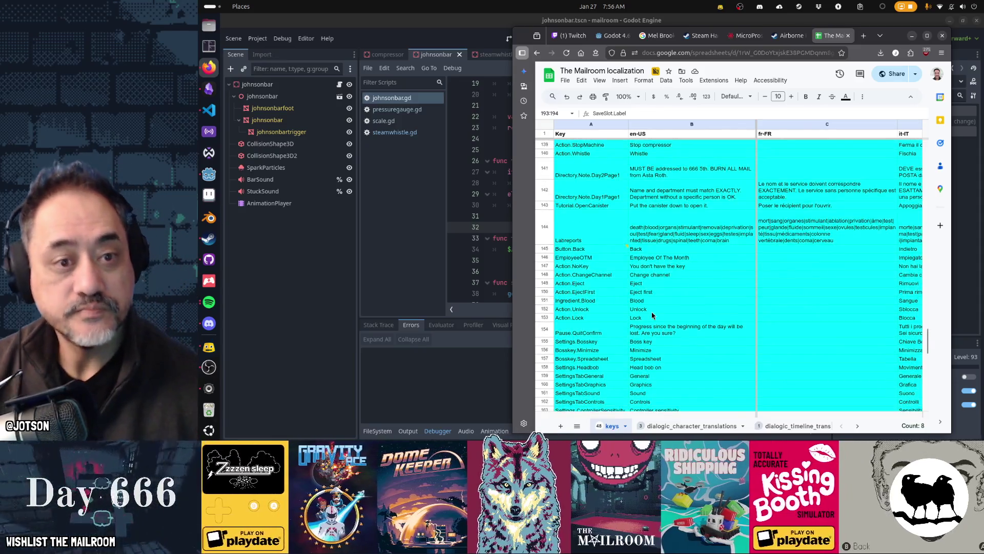
scroll(632, 274, up, 2)
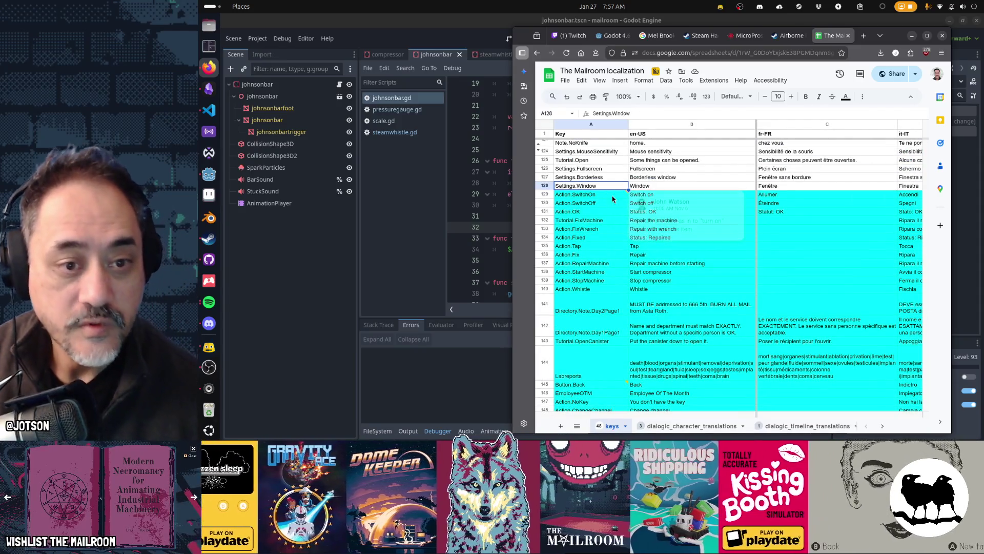
click(605, 195)
scroll(605, 247, down, 10)
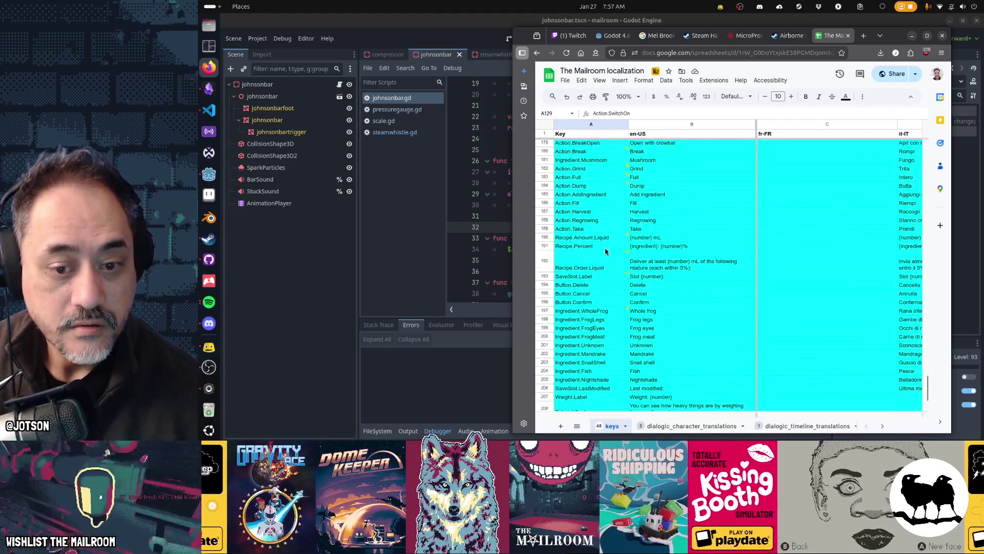
scroll(605, 251, down, 1)
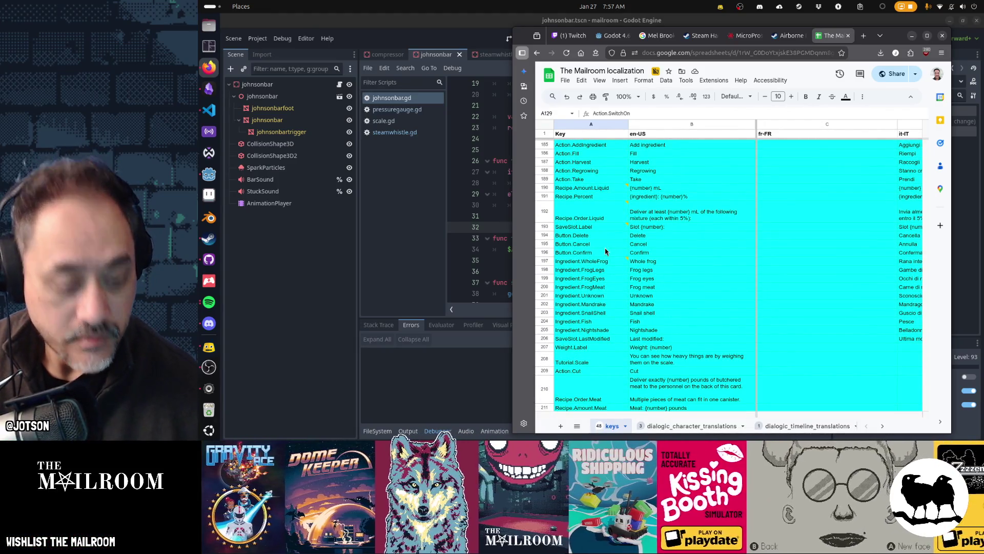
Extend the key selection to row 192, then select rows 193–211 starting at SaveSlot.Label
shift+click(599, 218)
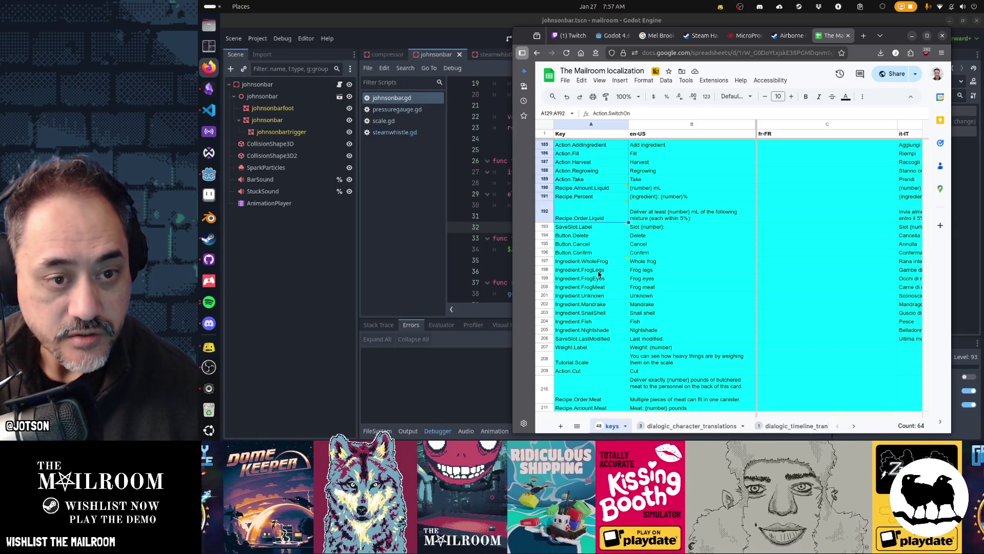
scroll(599, 274, down, 2)
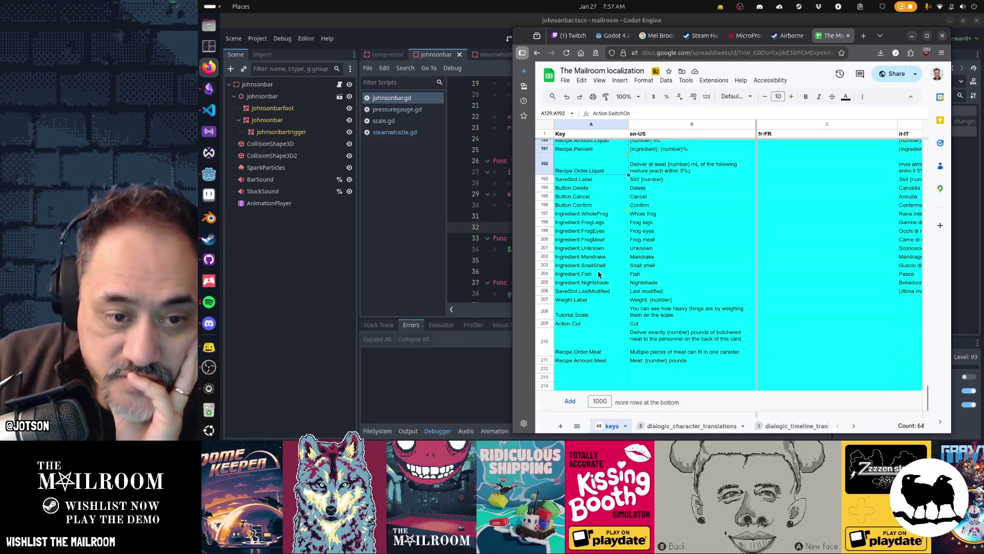
drag(612, 181, 611, 361)
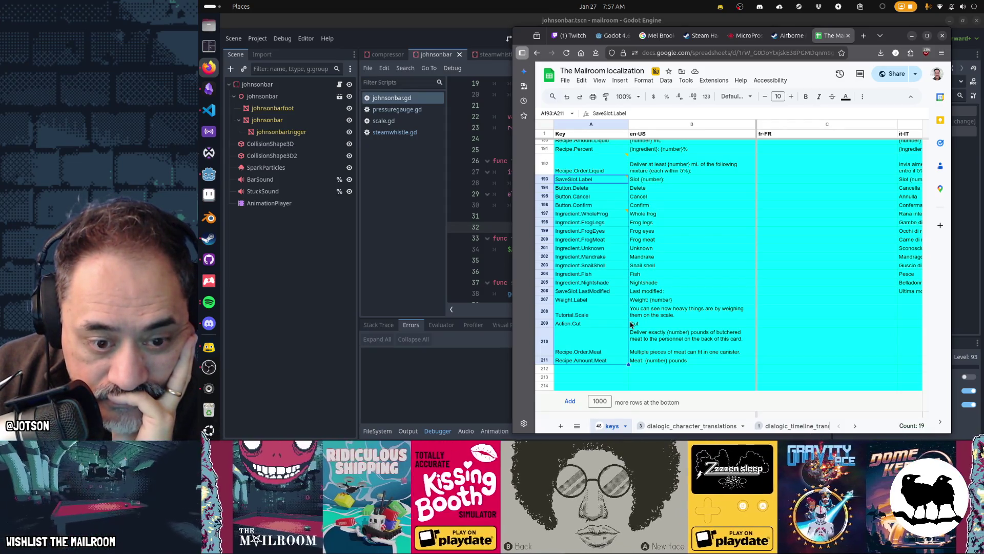
scroll(631, 324, up, 5)
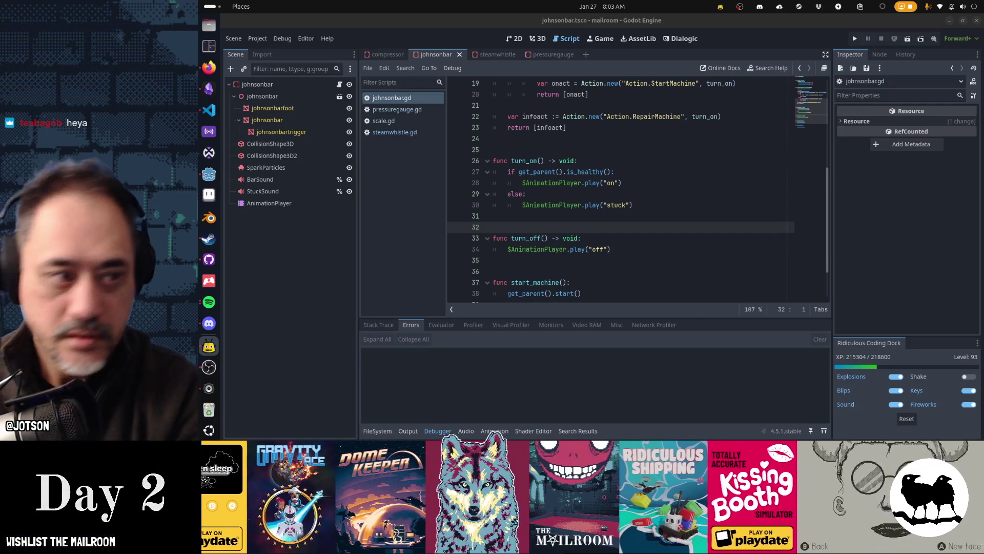
Bring Discord forward and go to the Crowfriend server's Channels & Roles page
click(209, 323)
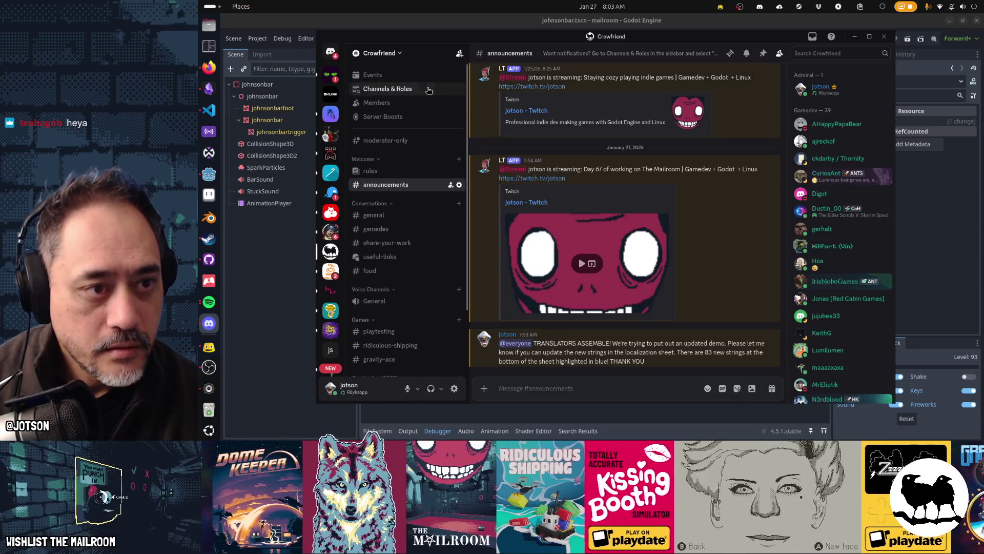
click(428, 90)
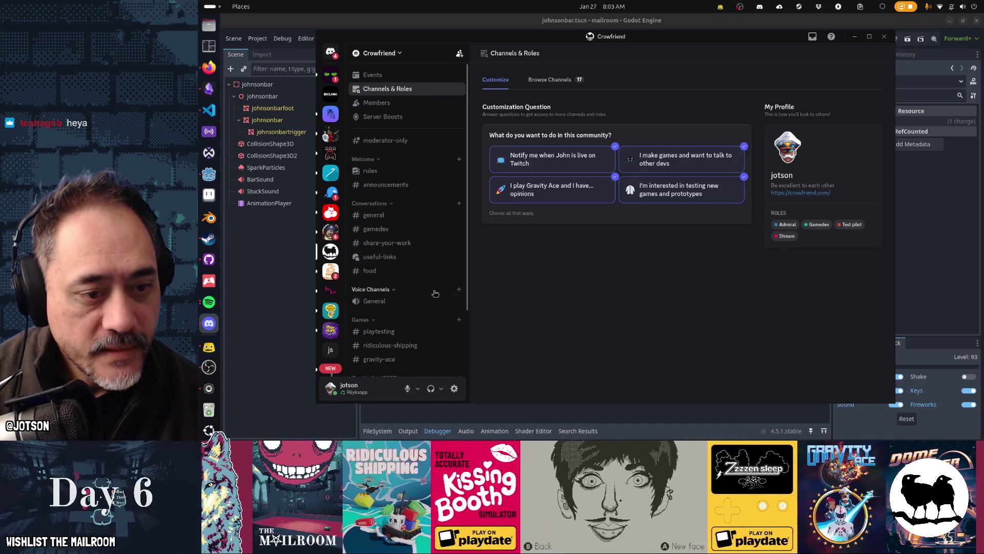
Create a private text channel named localization under Games and proceed to adding members
click(460, 321)
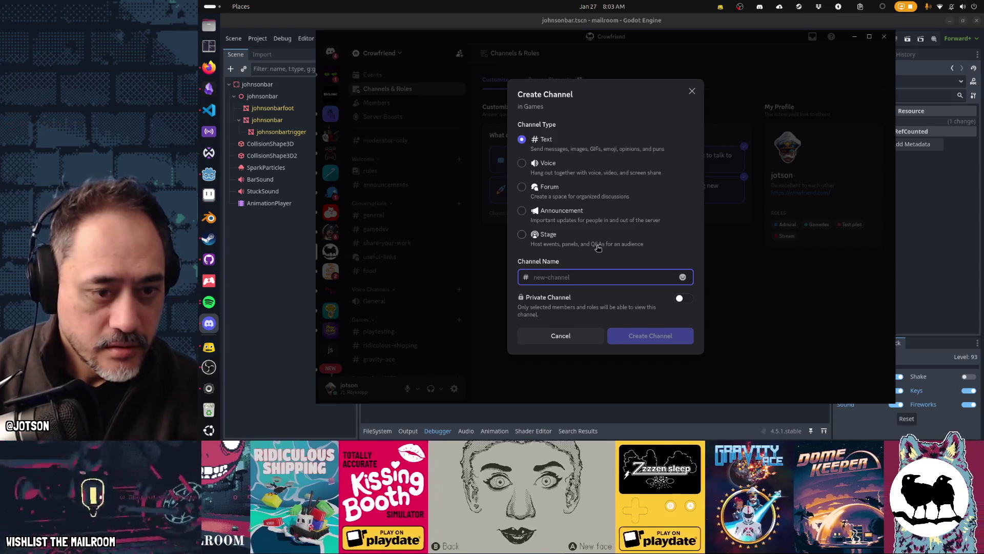
text(translation)
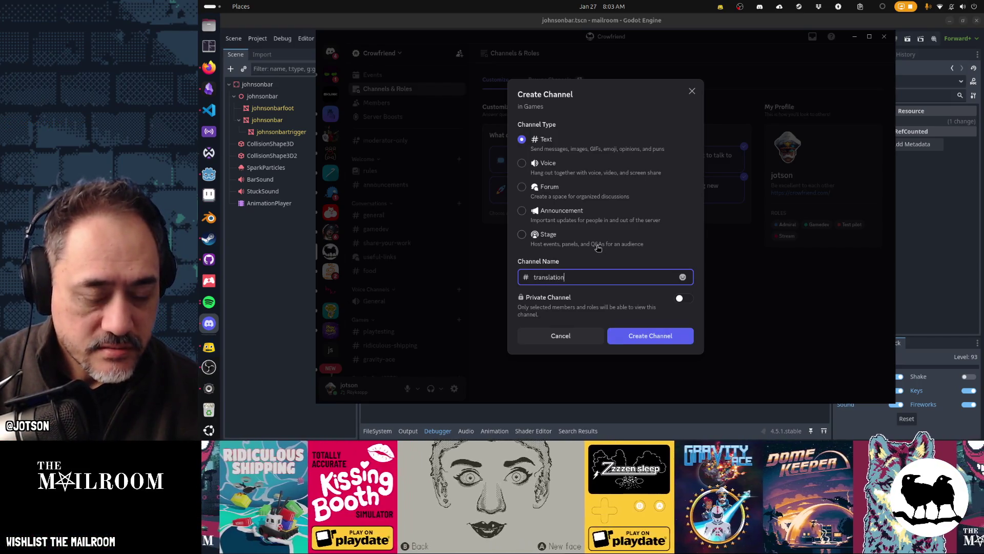
key(ctrl+a)
text(localizat)
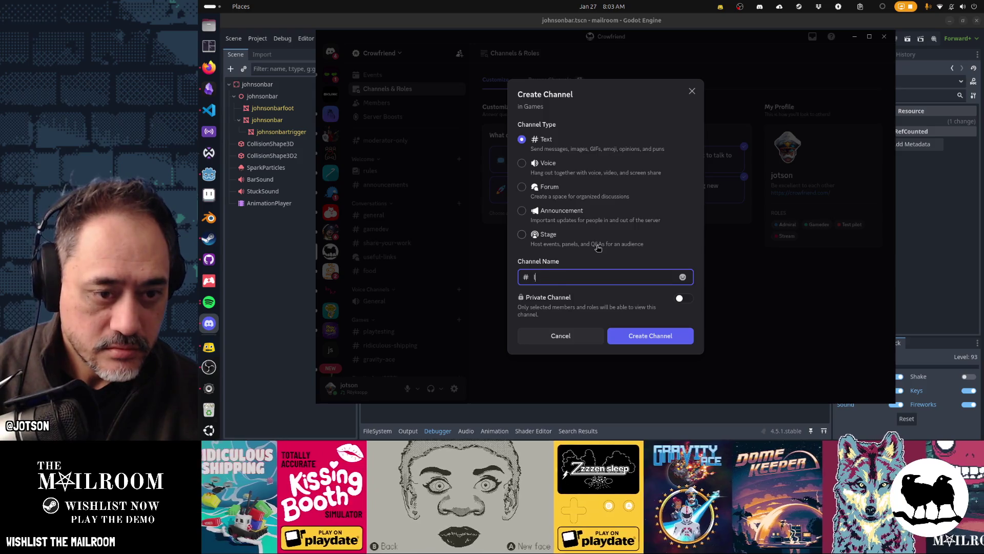
text(ion)
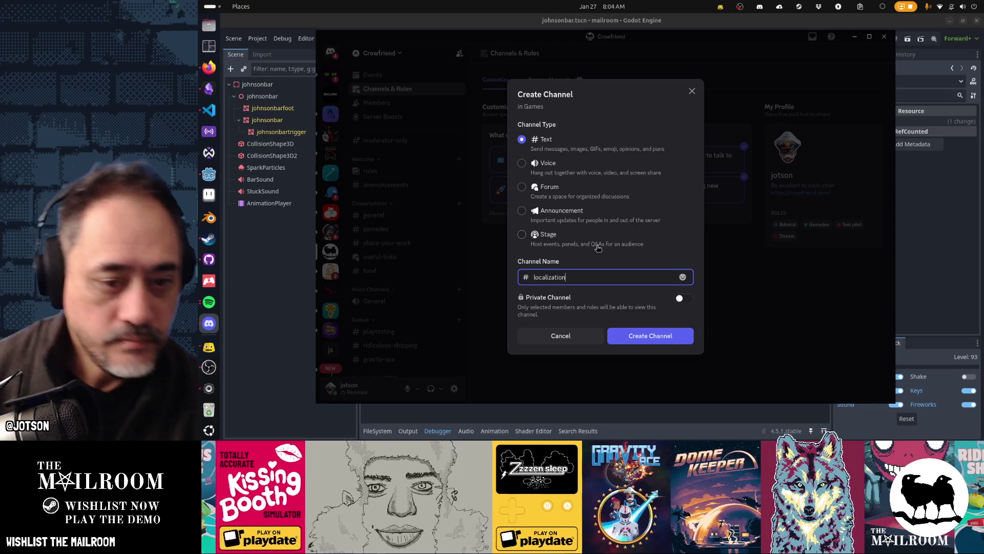
click(681, 299)
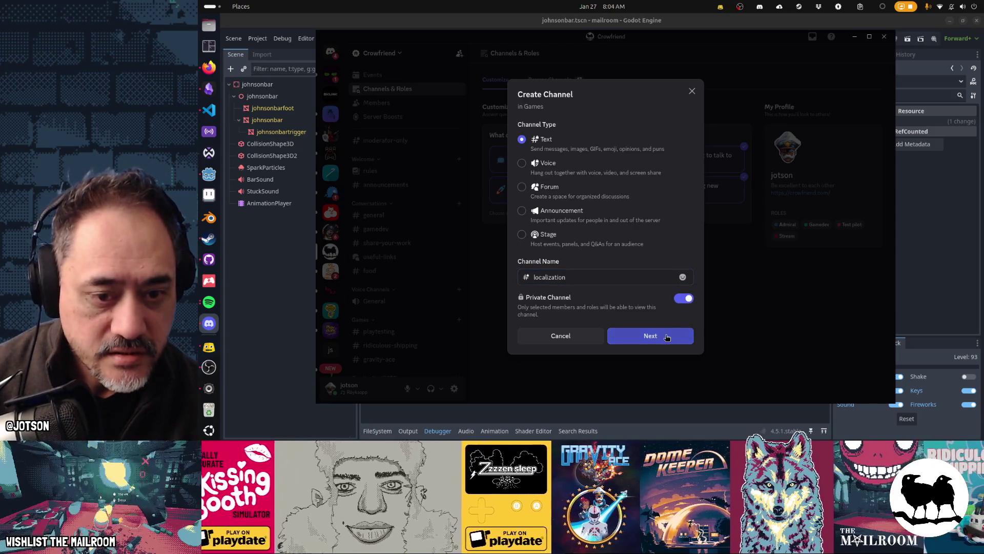
click(667, 336)
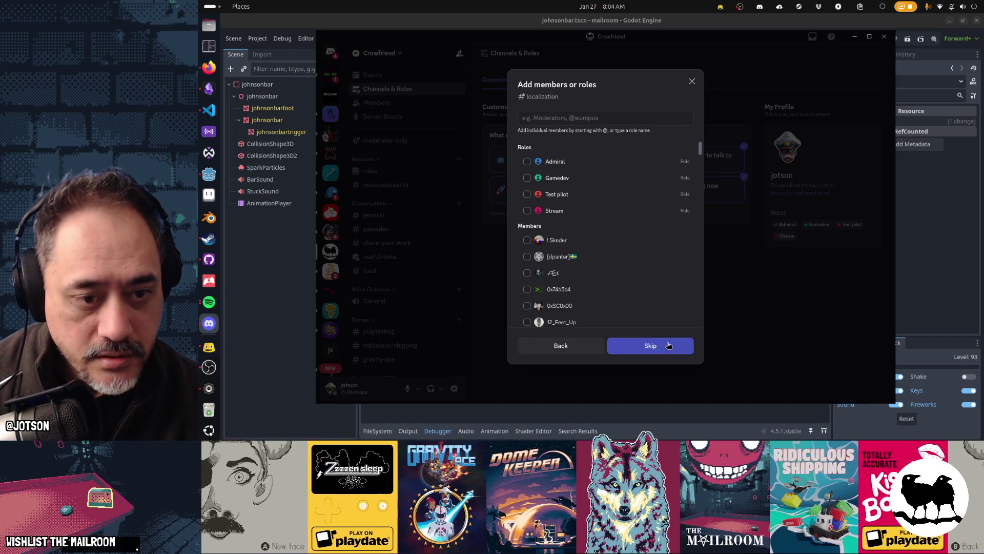
Skip adding members so the private #localization channel is created and opened
click(669, 346)
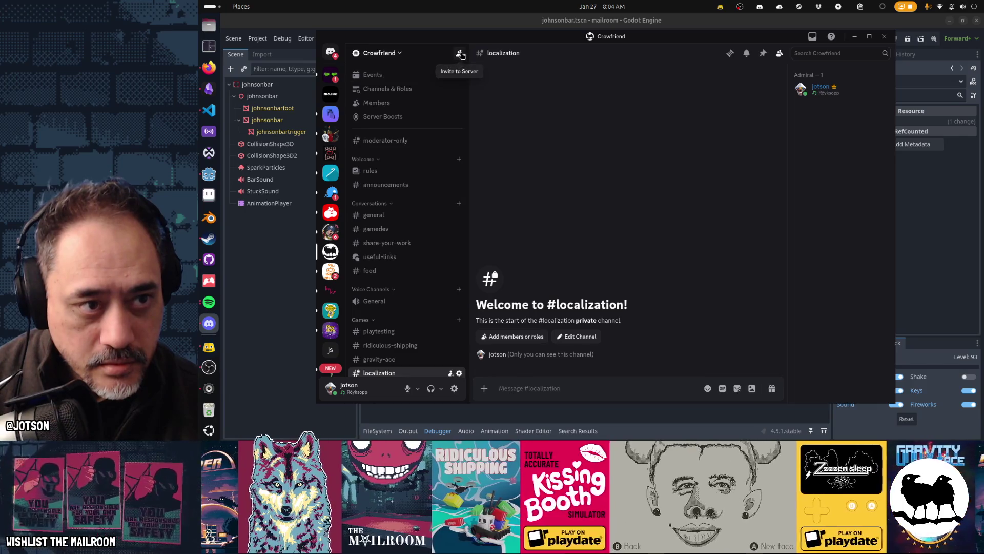
Hide Discord from the Crowfriend server view to bring back the johnsonbar.gd script in Godot
click(395, 53)
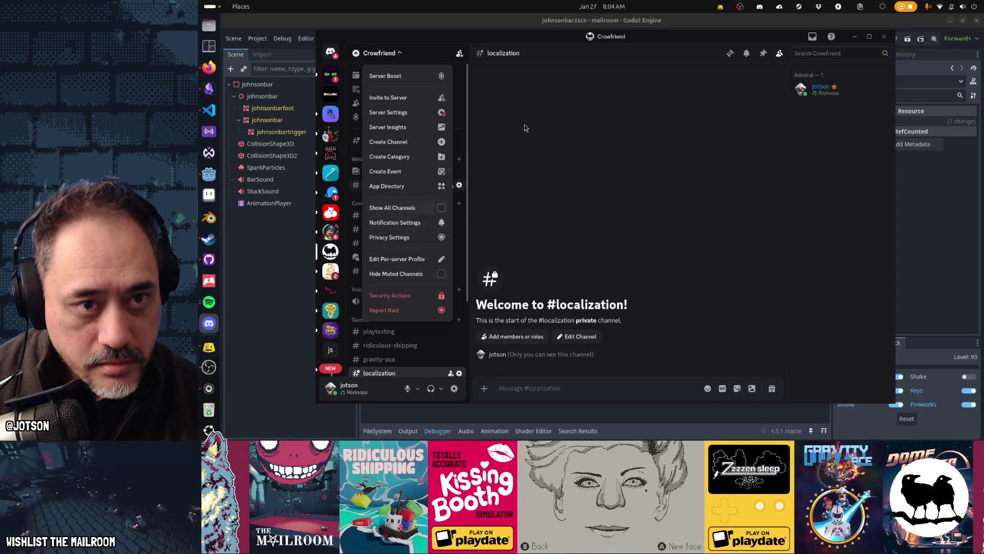
key(super+h)
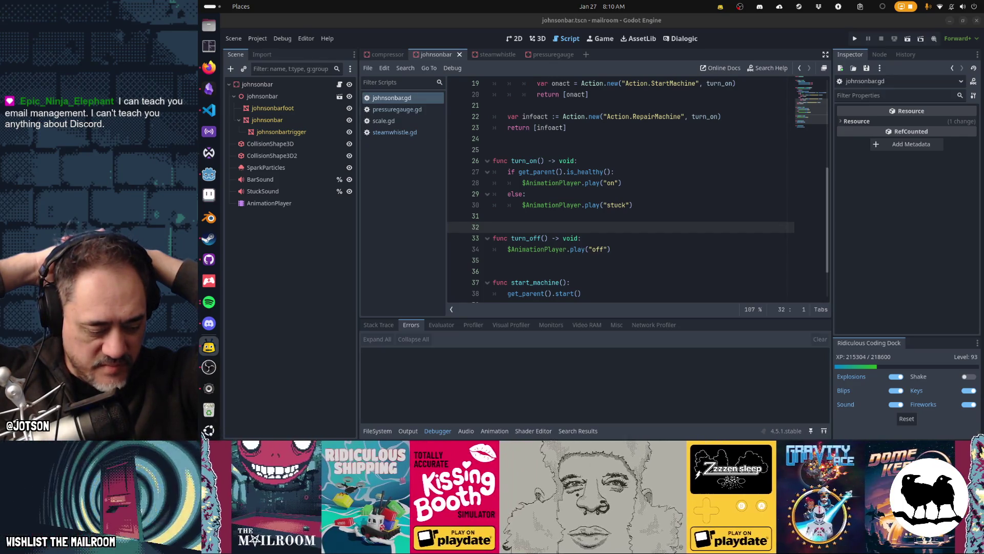
key(alt+Tab)
key(alt+Tab)
key(alt+Tab)
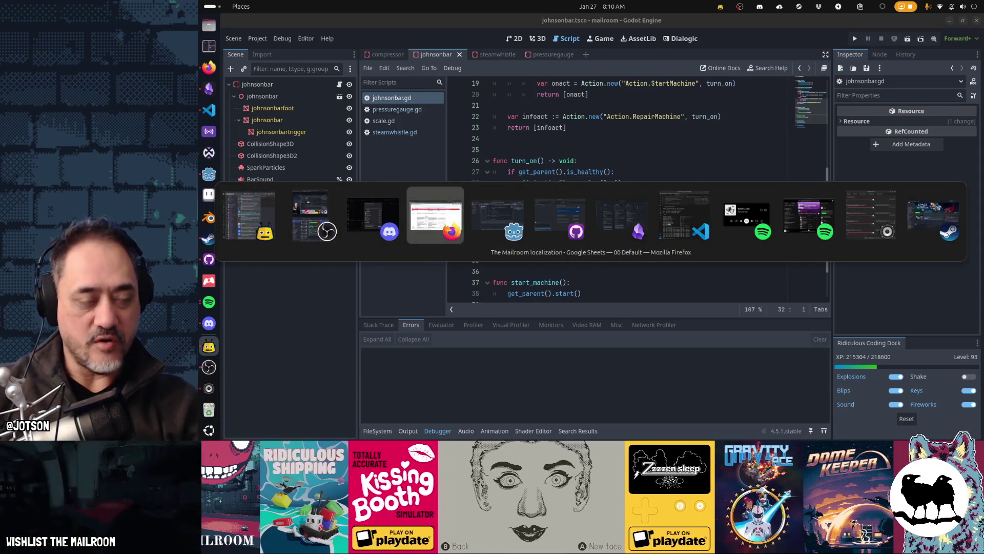
key(alt+shift+Tab)
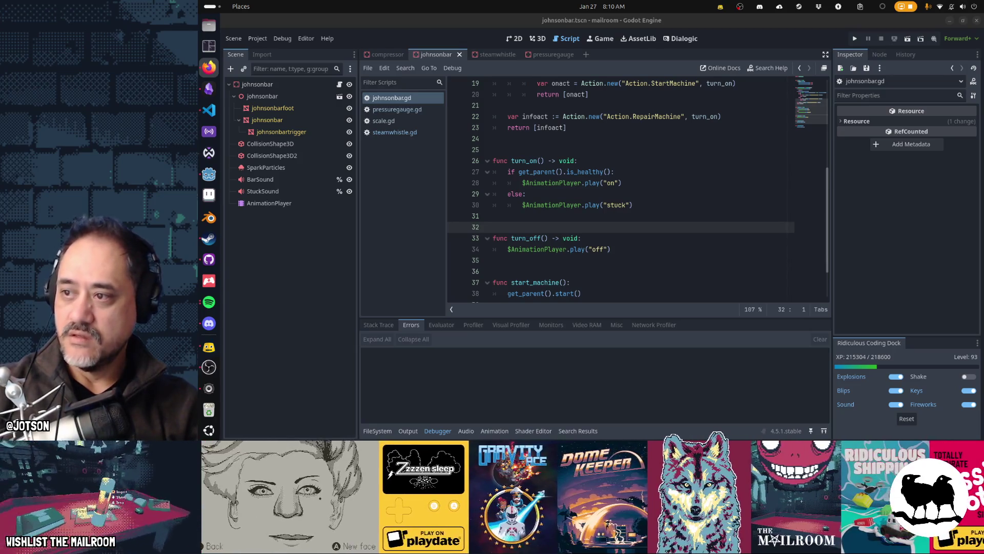
key(super)
text(buff)
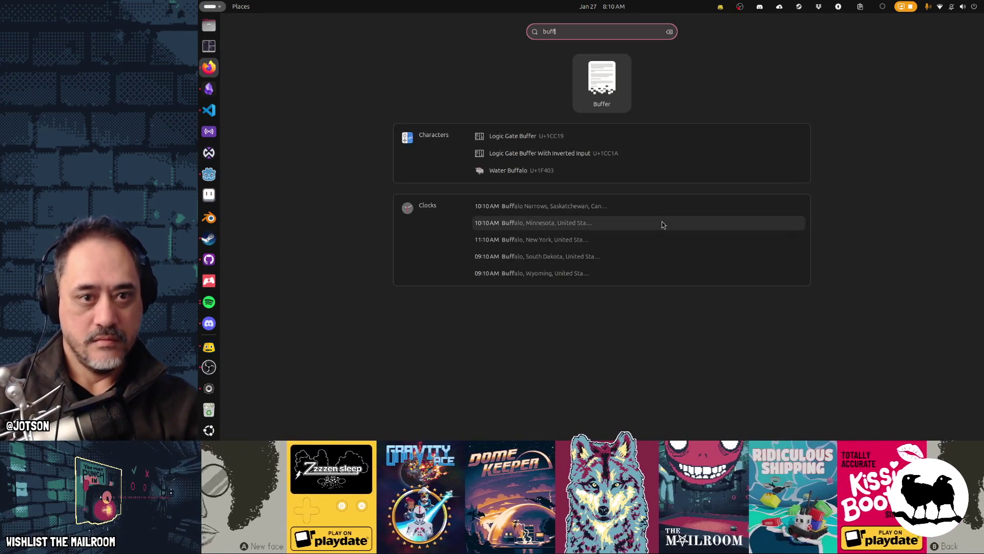
key(super)
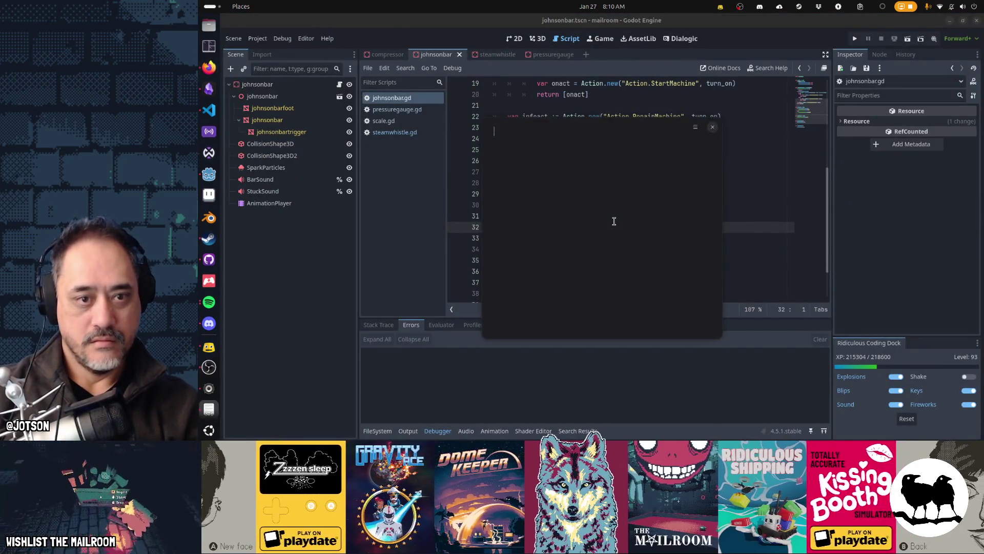
key(super)
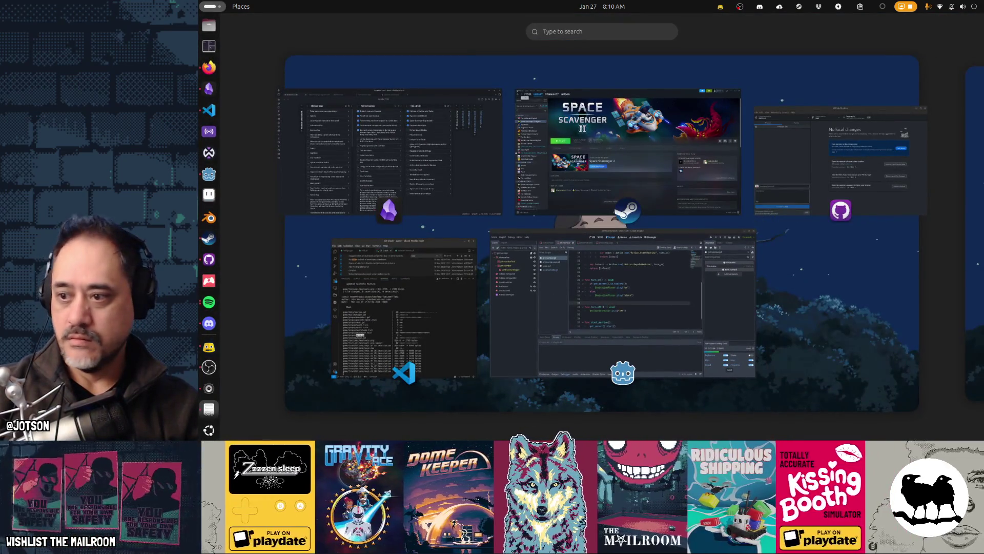
key(super)
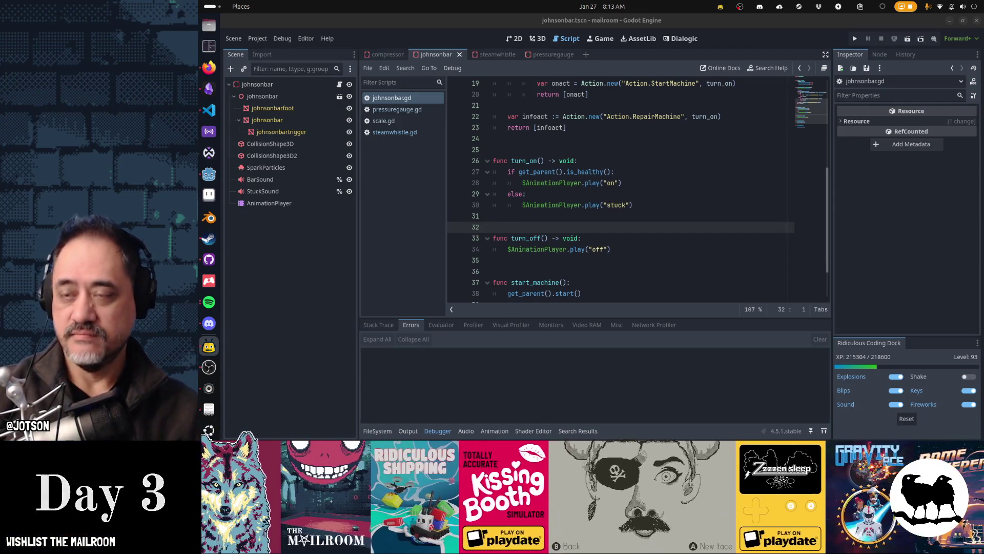
Cycle through the open windows, then bring Obsidian's Gamedev TODO kanban to the front
key(alt+Tab)
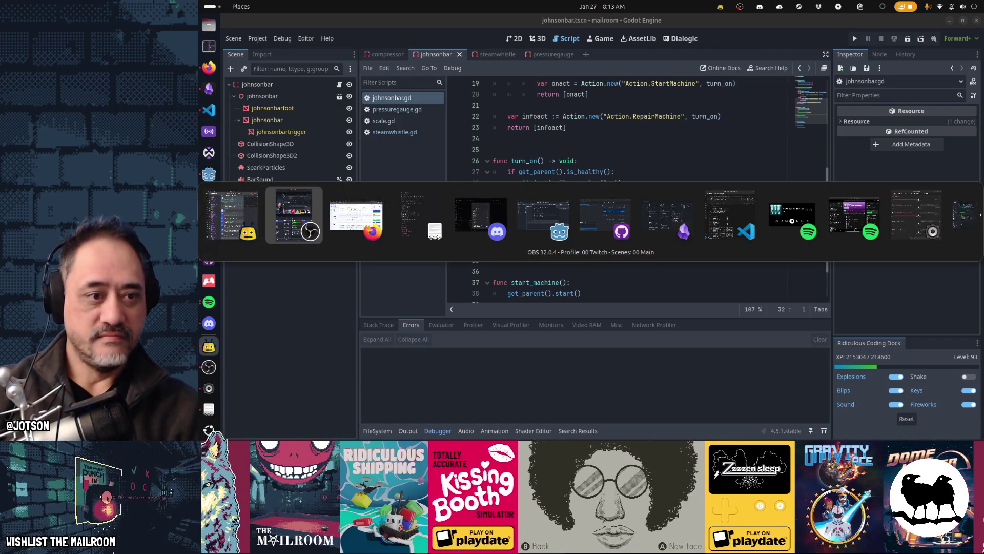
key(alt+Tab)
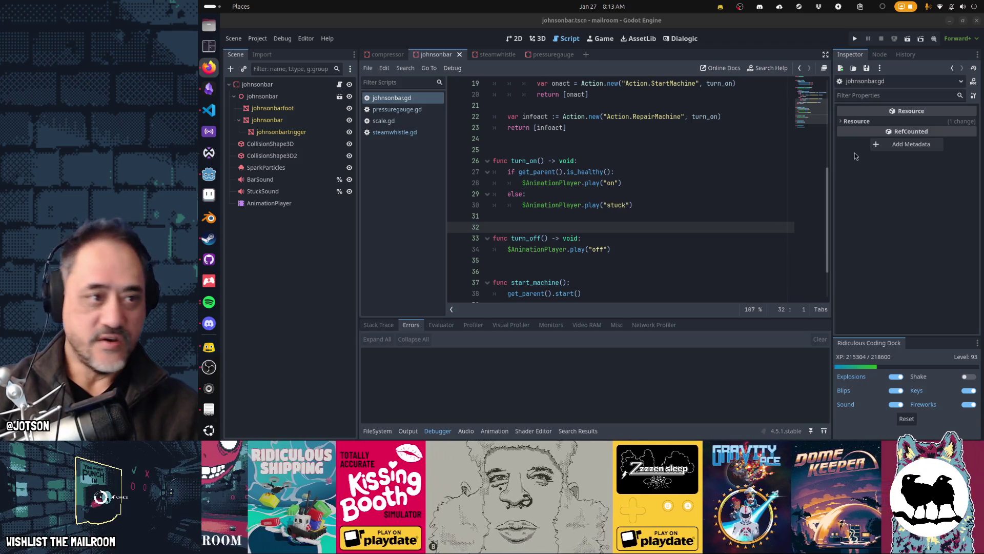
key(super)
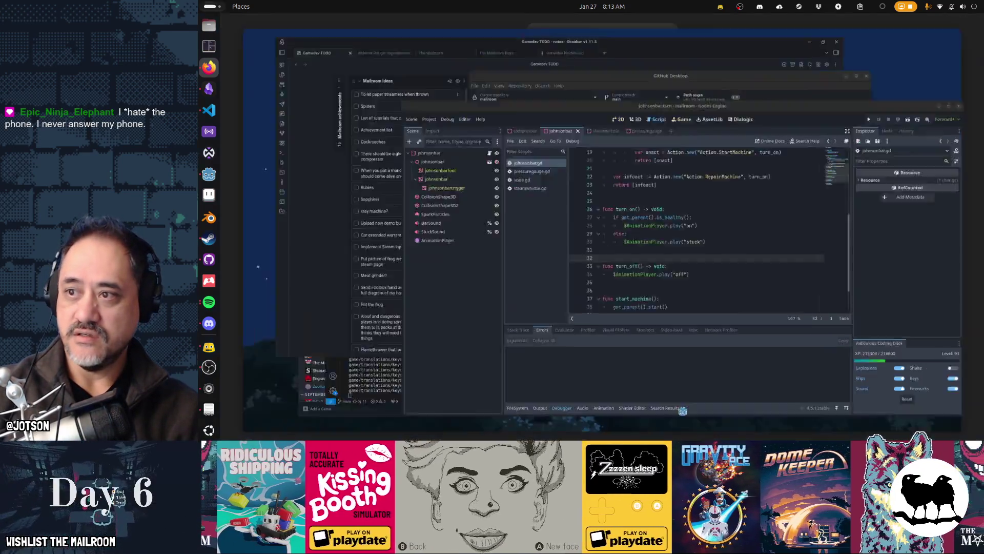
key(super)
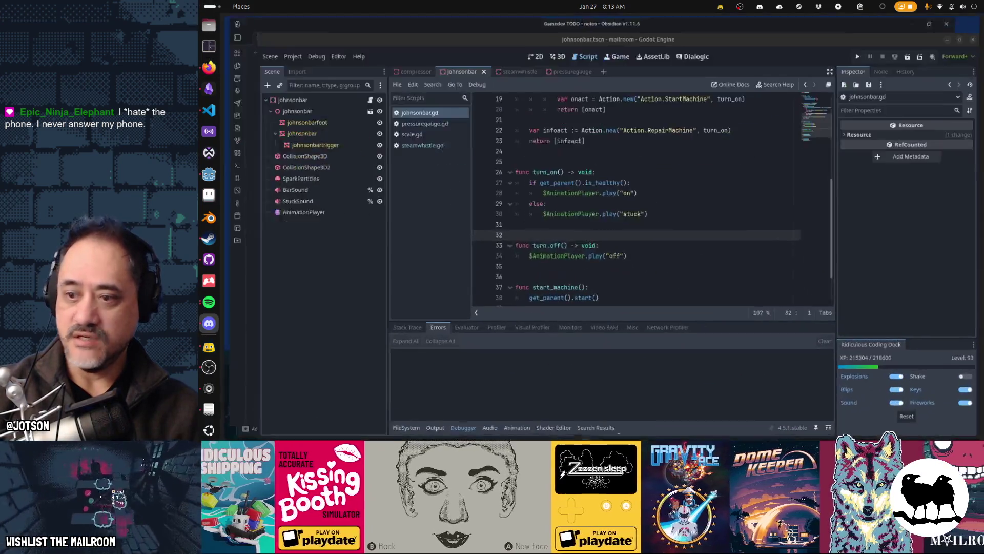
click(208, 88)
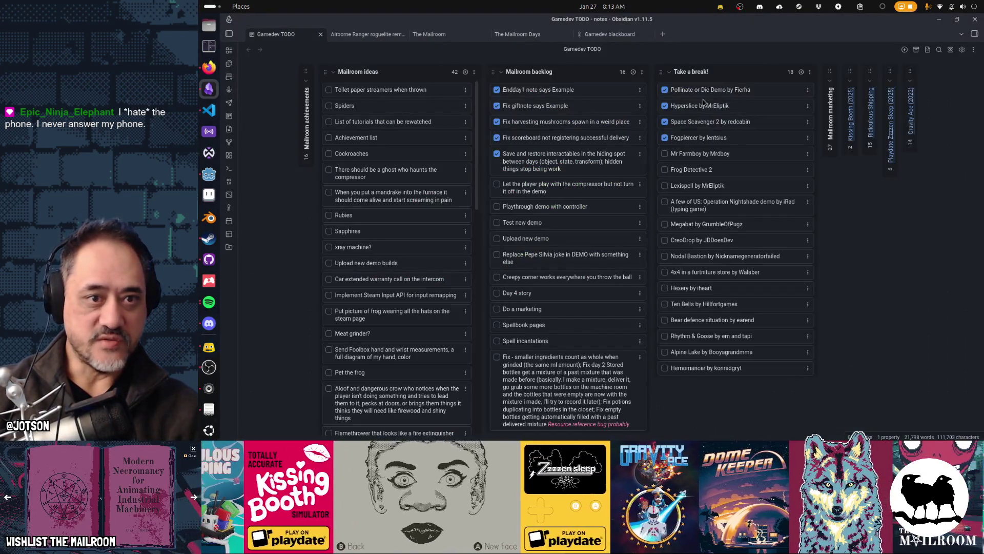
Add a 'Contact all translators for updated demo translations' backlog card and drag it below 'Save and restore interactables'
click(634, 72)
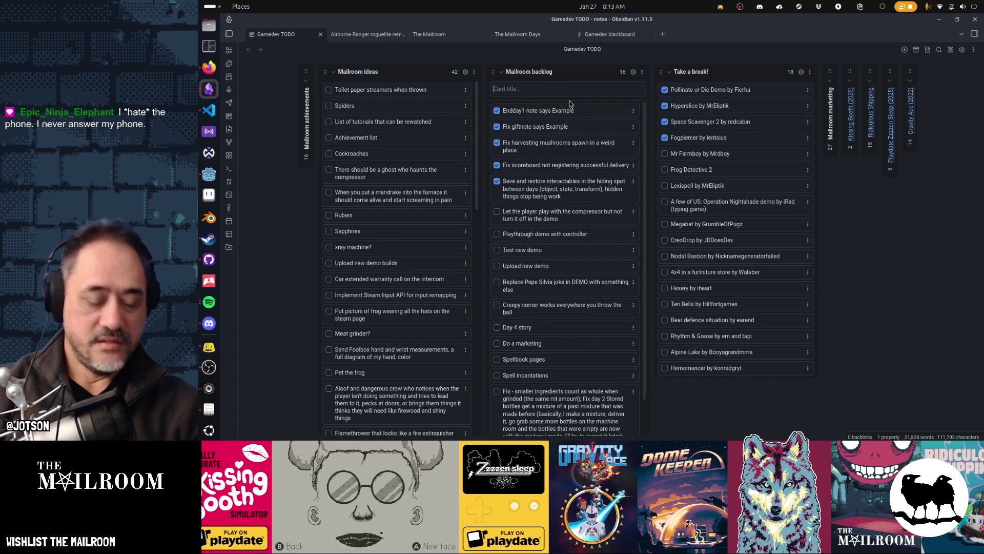
text(Localiz)
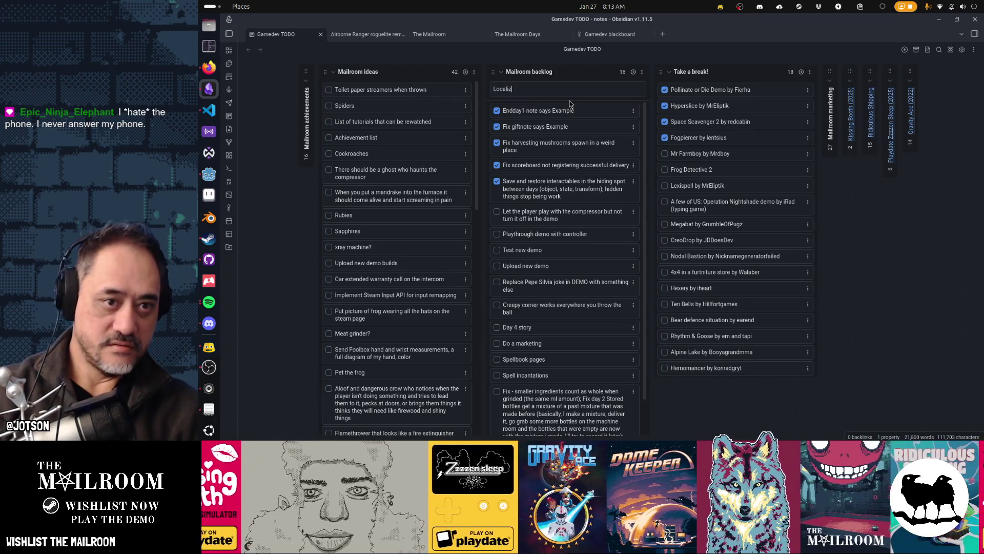
text(ation)
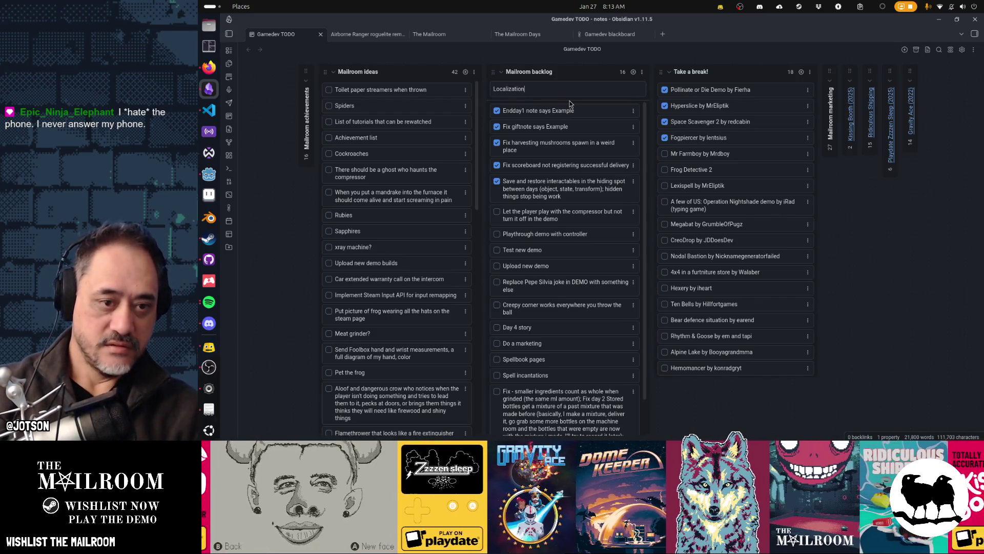
key(ctrl+a)
text(Contact all)
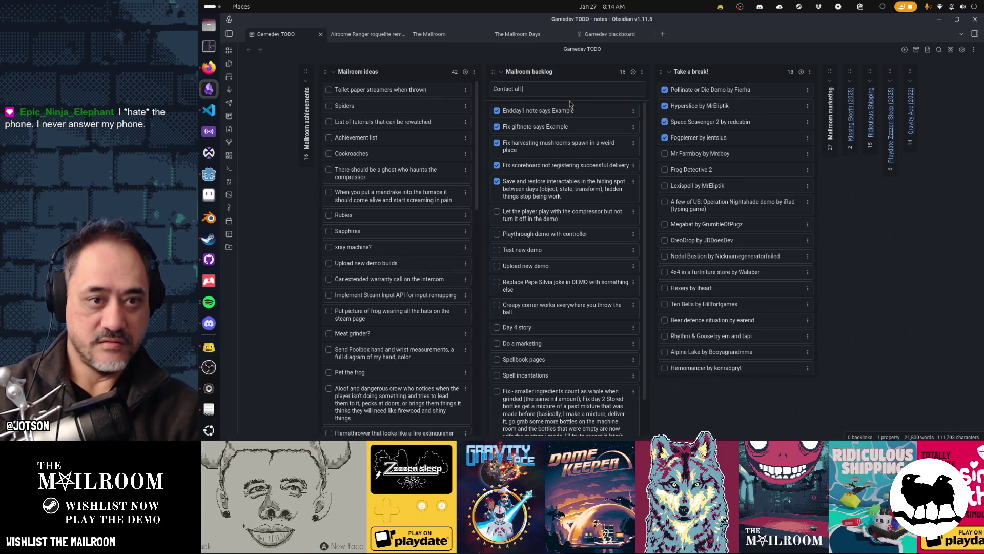
text( translators )
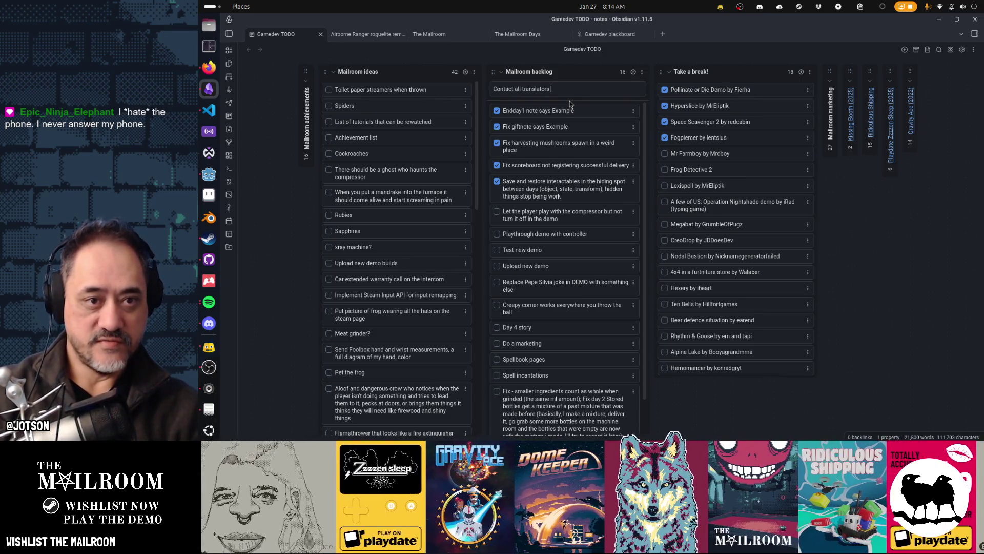
text(for updated demo tran)
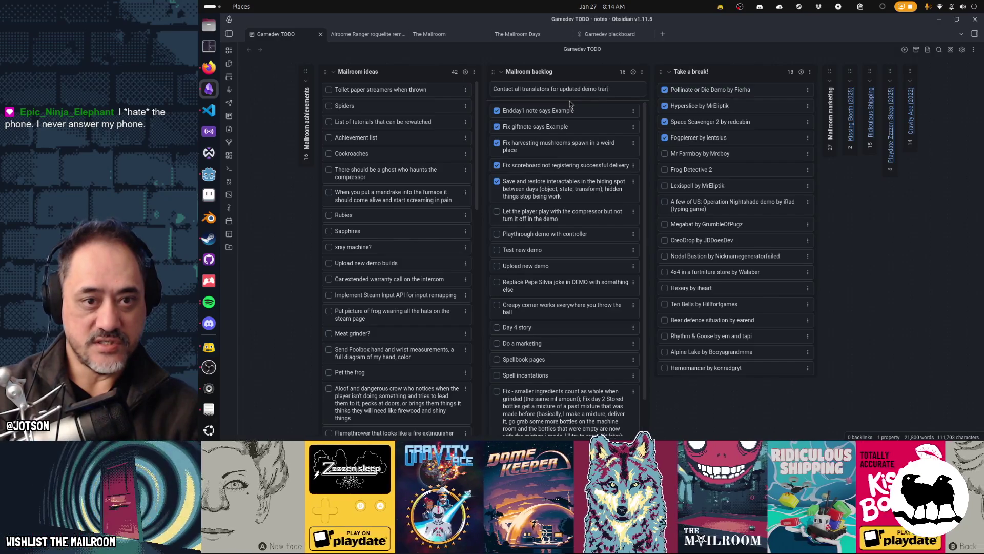
text(slations)
key(Return)
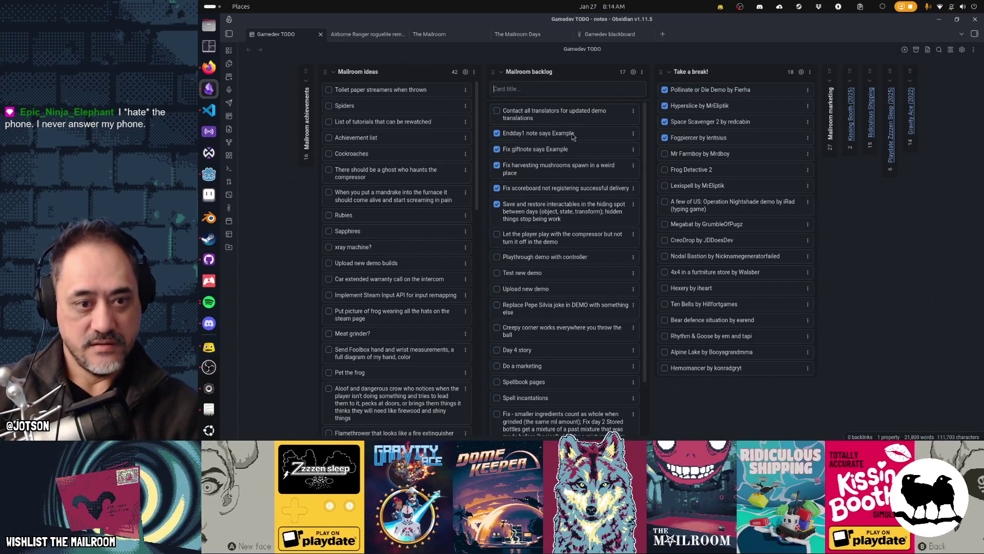
mouse_move(573, 136)
mouse_down()
mouse_move(572, 220)
mouse_move(589, 239)
mouse_up()
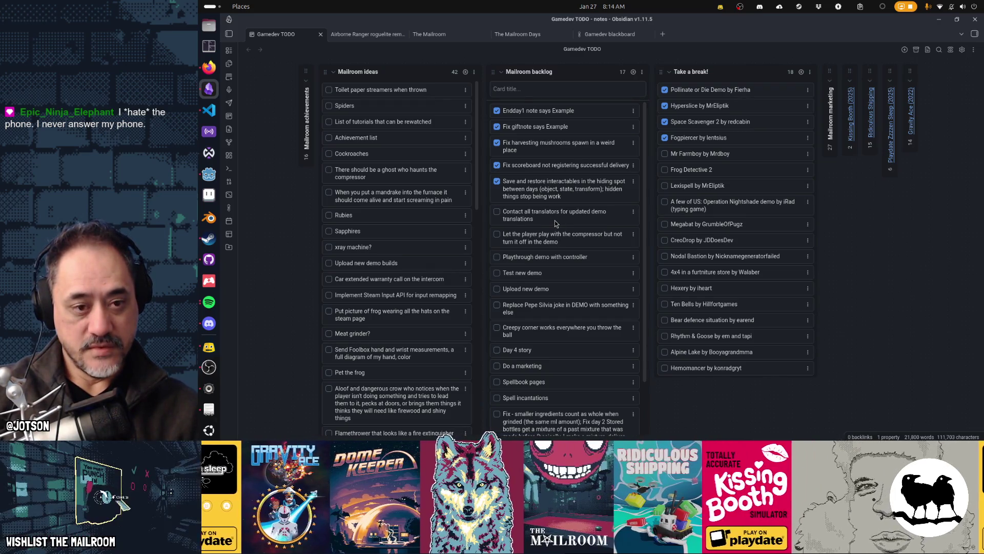
mouse_move(544, 219)
mouse_down()
mouse_move(565, 269)
mouse_move(581, 276)
mouse_move(583, 301)
mouse_up()
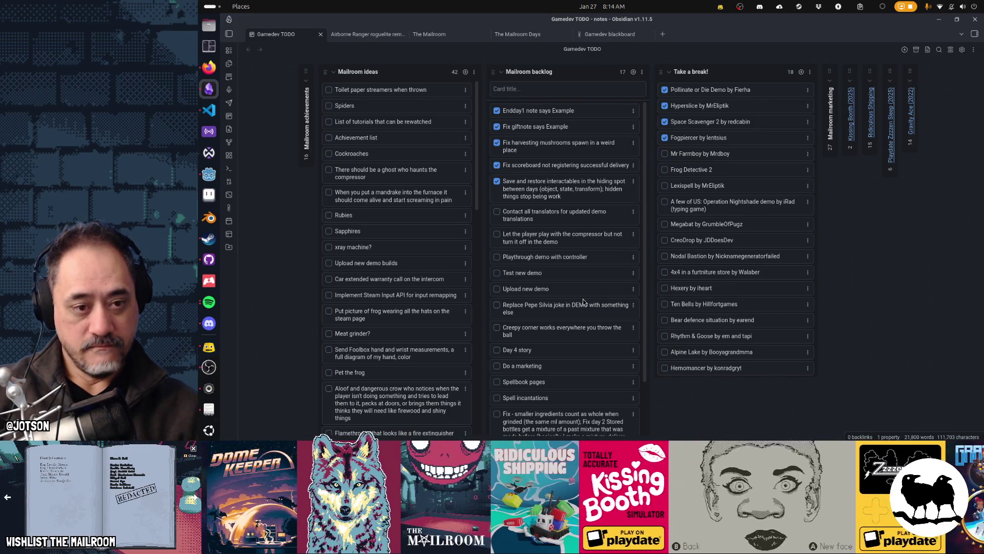
Focus the johnsonbar.gd script in Godot and run the Mailroom project with F5
click(209, 174)
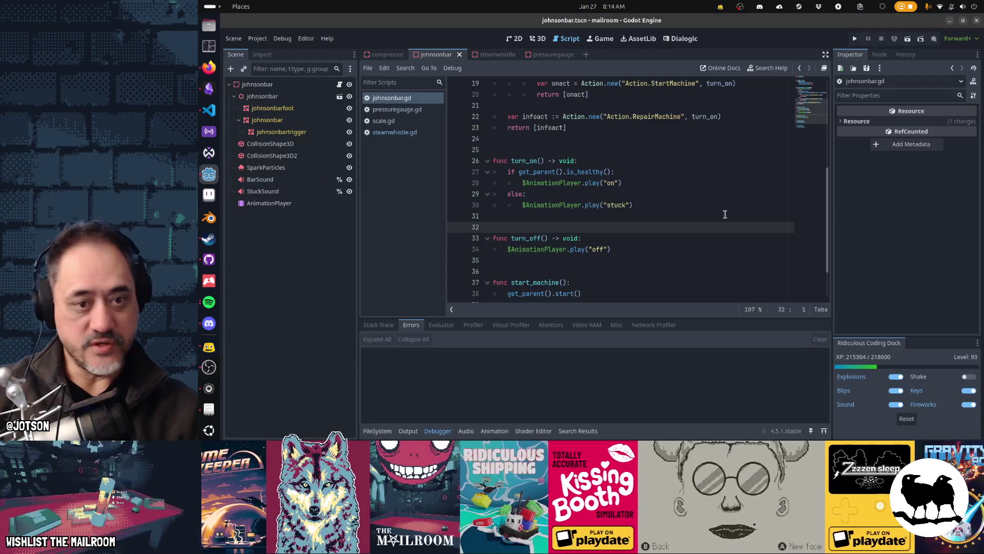
click(620, 234)
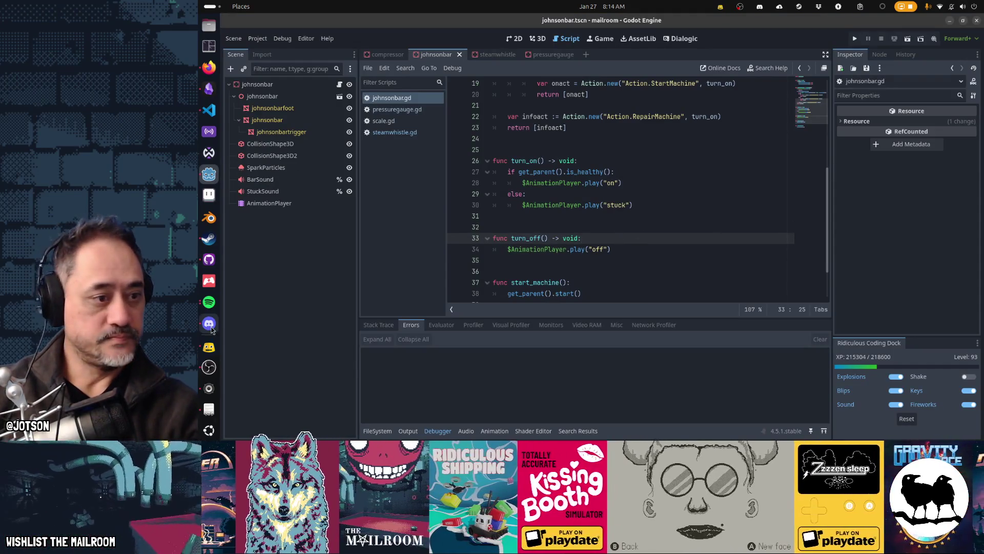
click(594, 198)
key(F5)
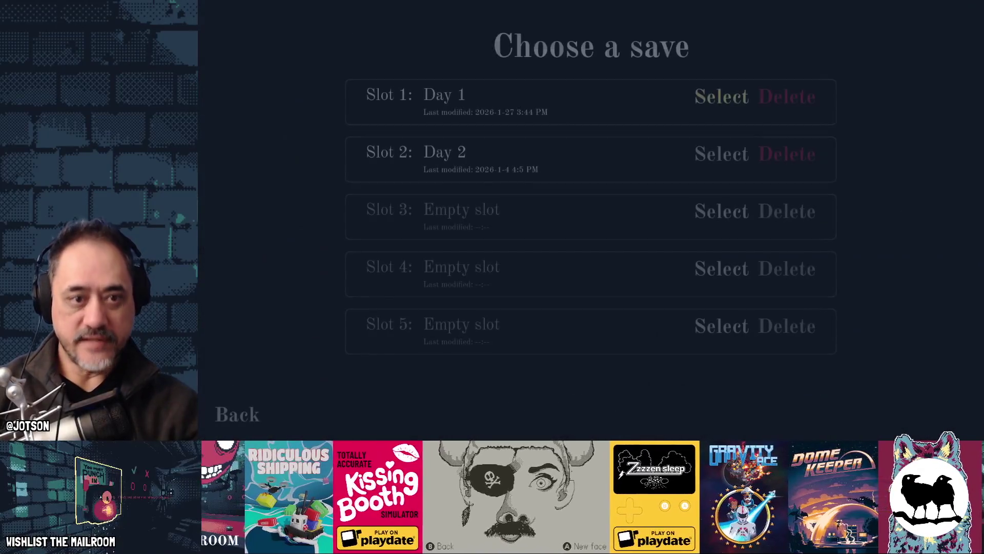
Leave the save screen, start Play demo from the Testing menu, dismiss the controls screen, then quit
key(Escape)
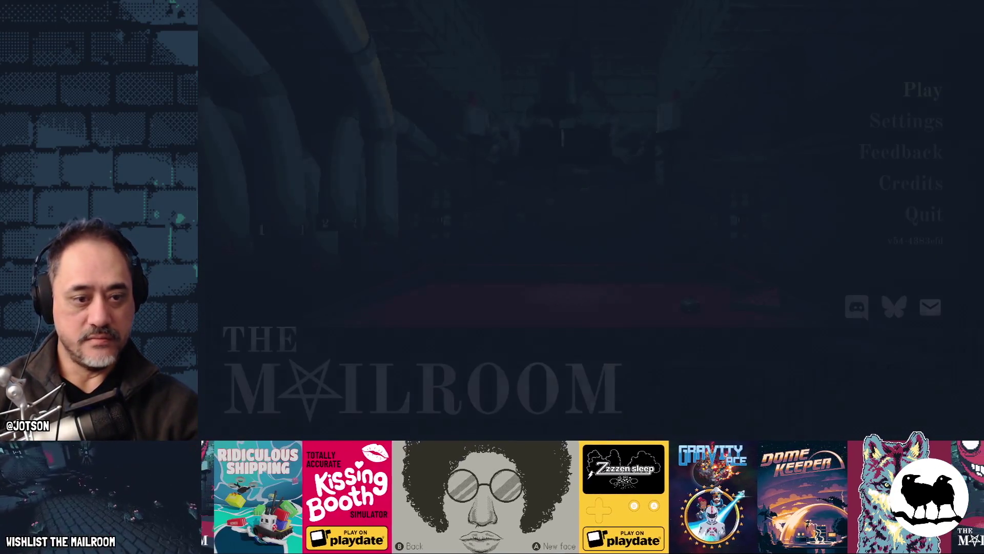
key(F1)
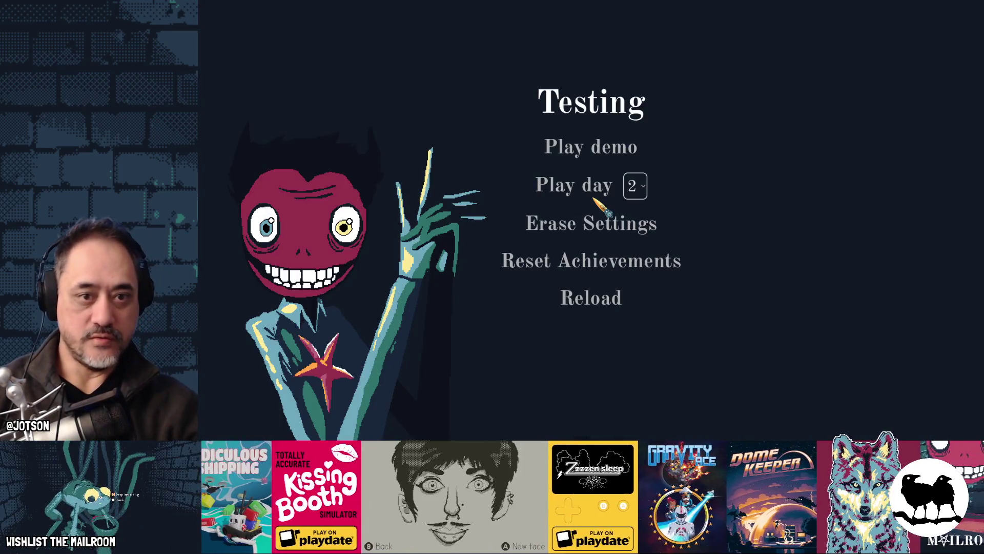
click(636, 151)
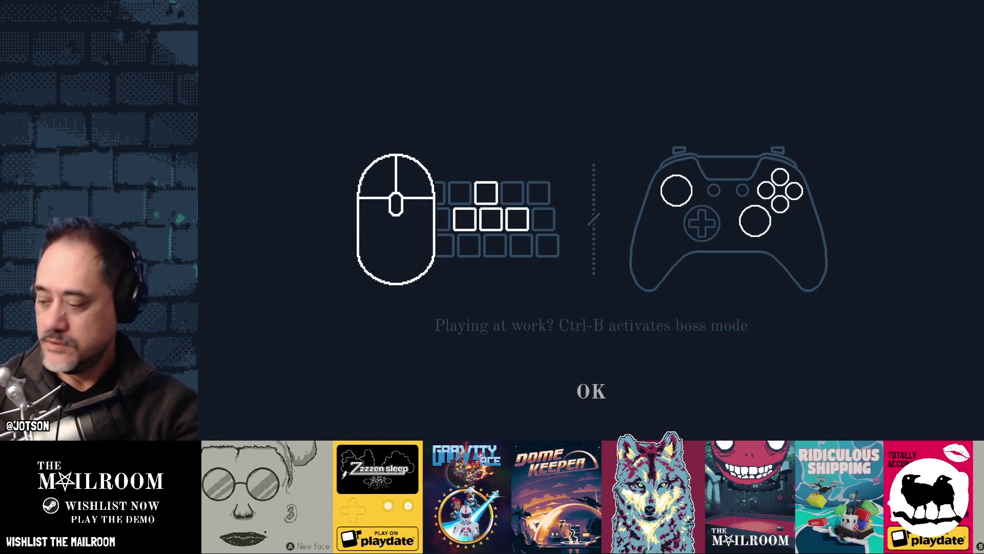
key(Return)
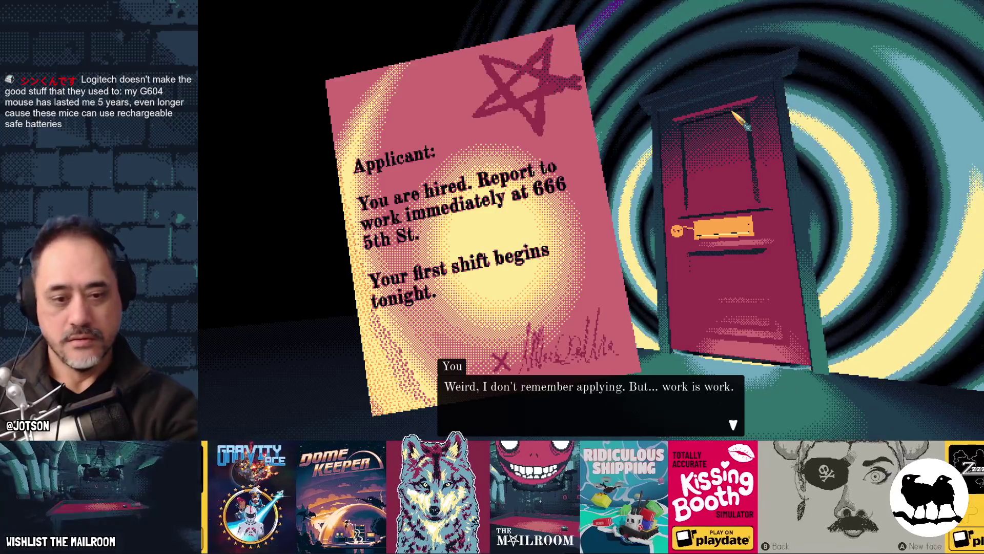
key(F8)
Relaunch the project, play the demo past the controls screen again, and quit to the editor
key(F5)
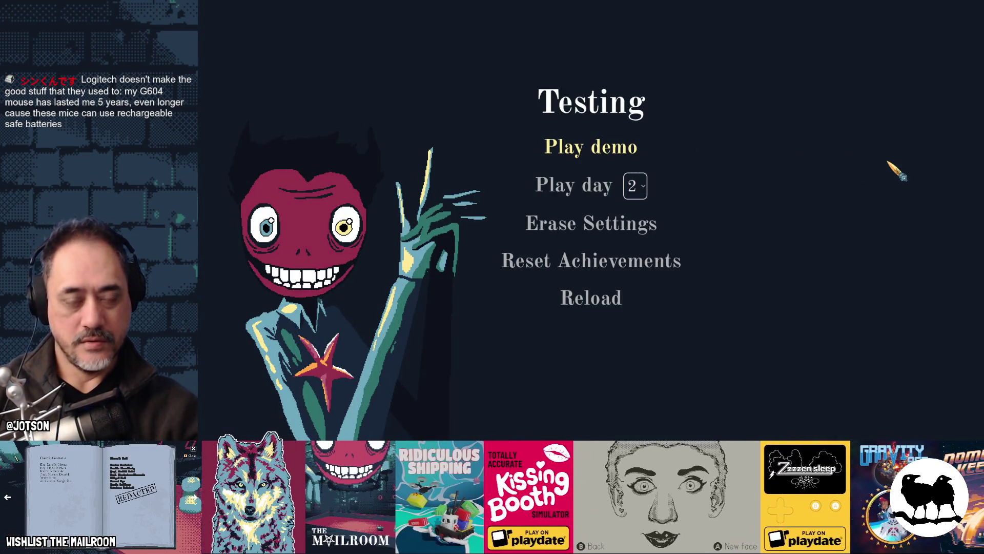
key(Return)
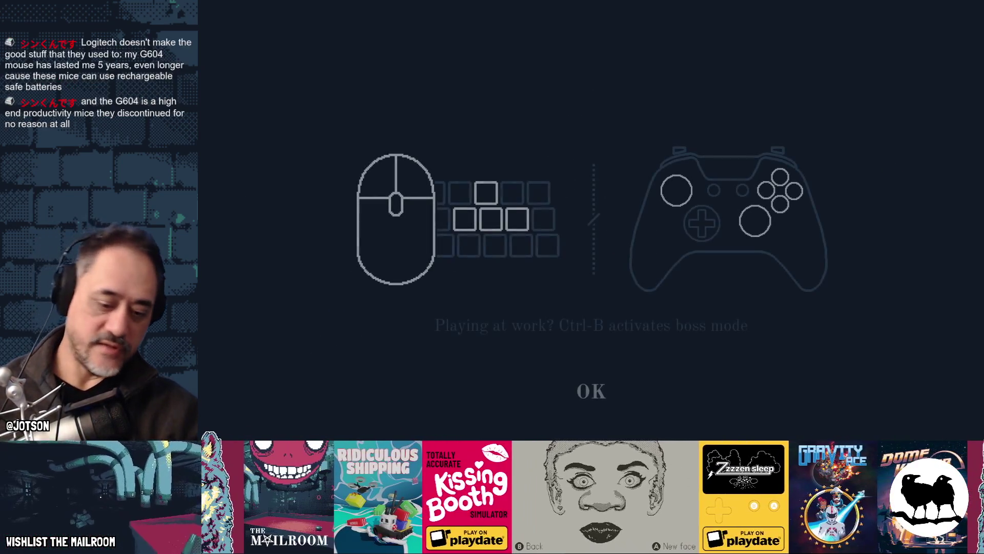
key(Return)
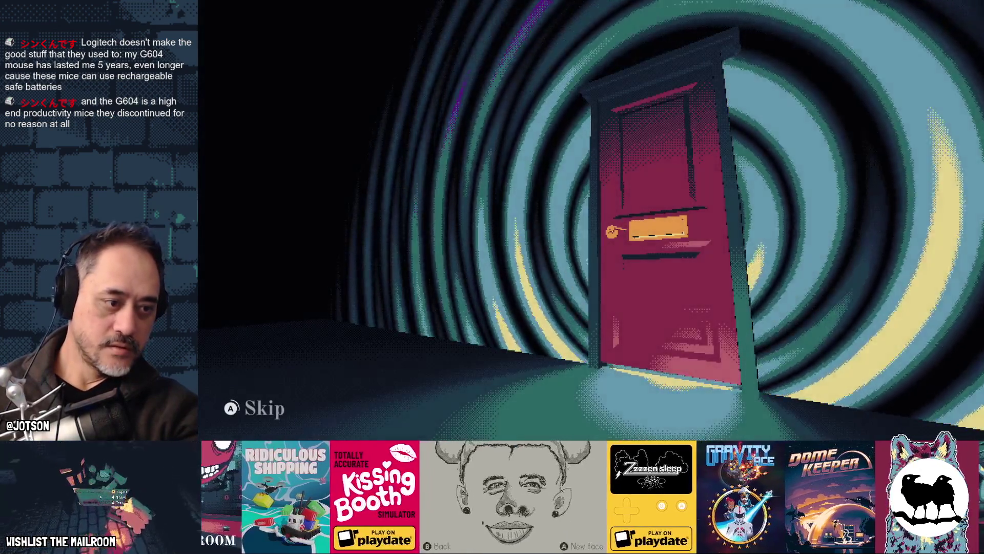
key(F8)
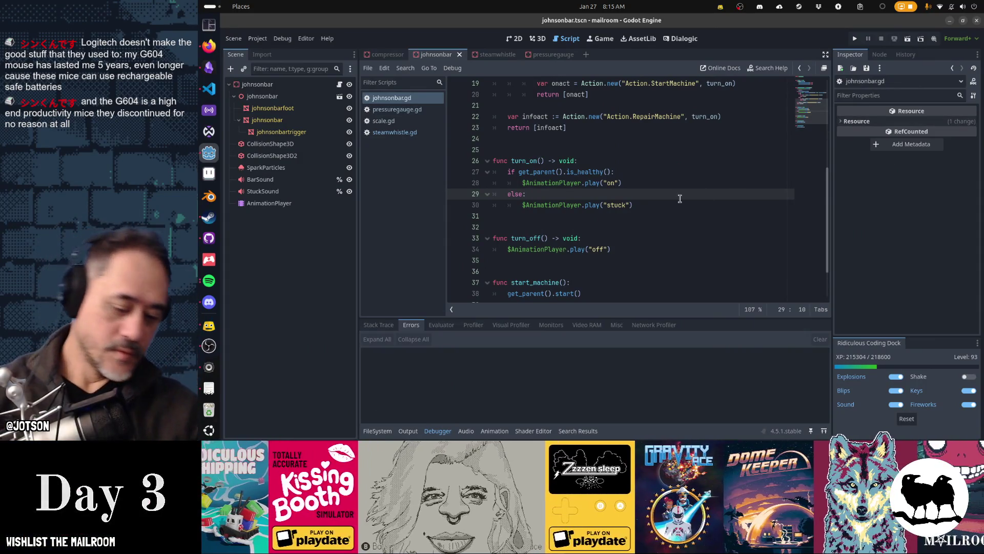
Quick-open the controltutorial.tscn scene
key(shift+alt+o)
text(controls)
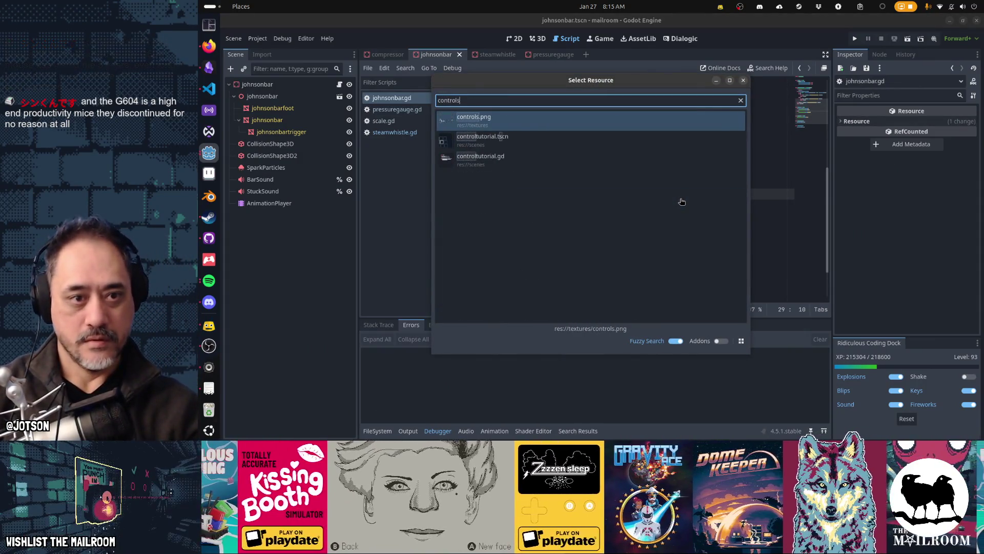
key(Down)
key(Return)
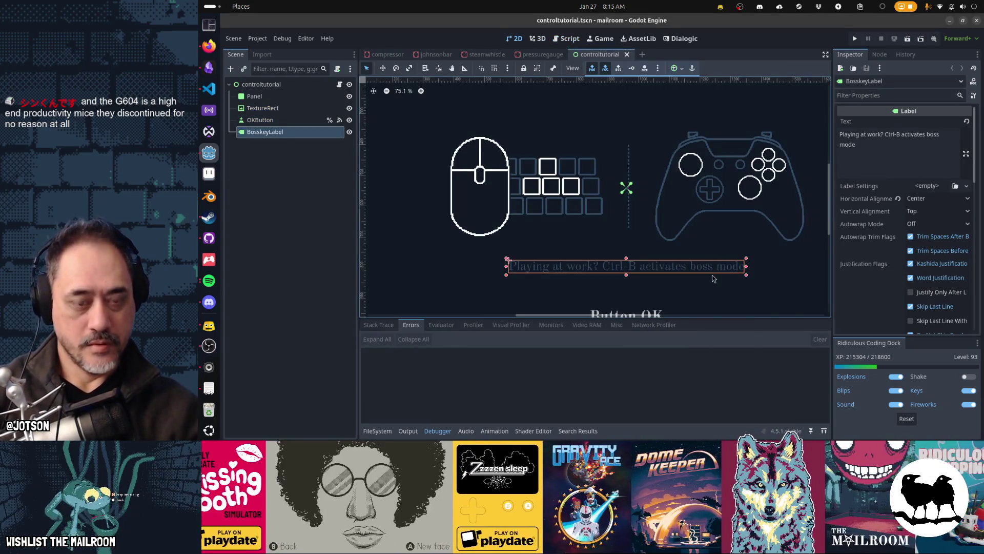
scroll(667, 201, down, 3)
scroll(666, 201, right, 2)
Open introcutscene.tscn and select the InputActionGlyph beside the Skip button
key(ctrl+o)
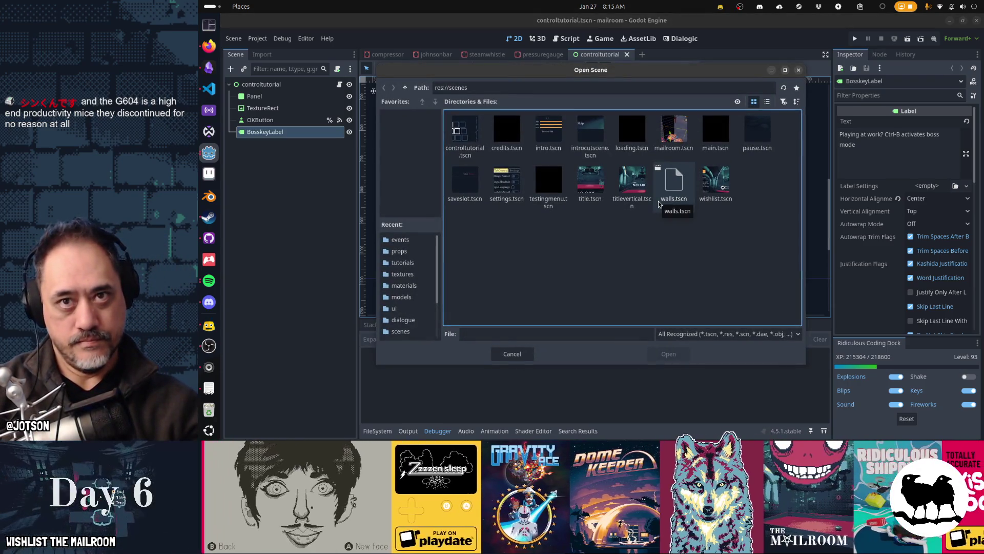
key(i)
key(Right)
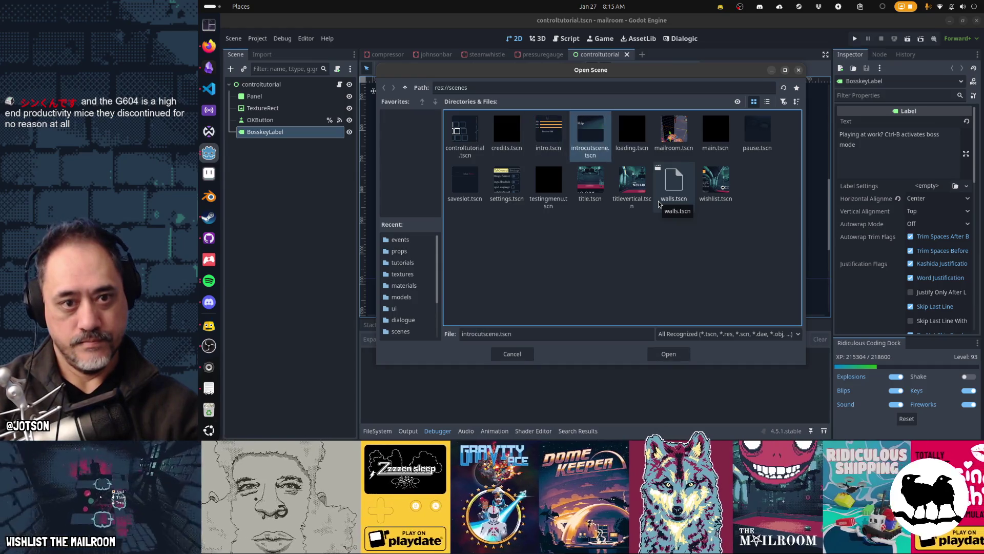
key(Return)
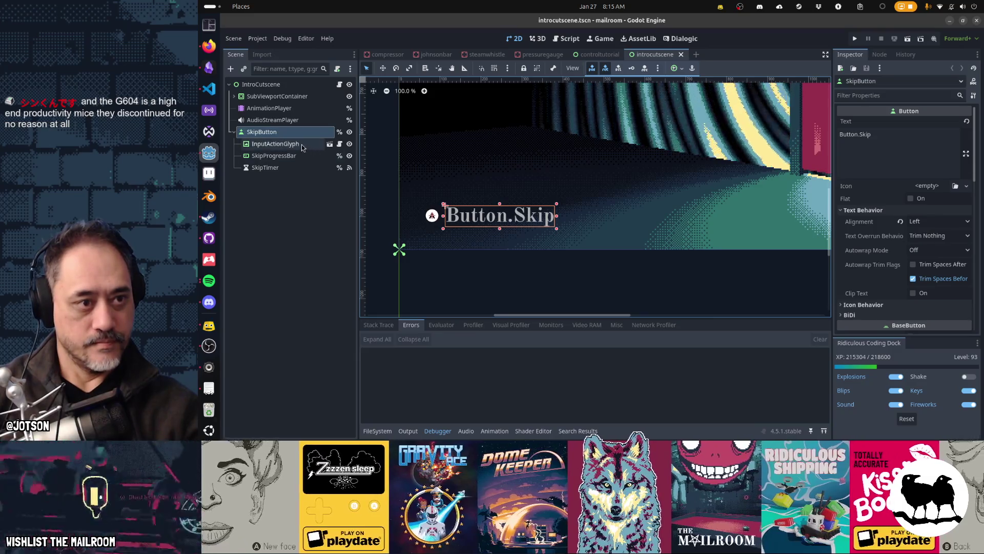
click(302, 144)
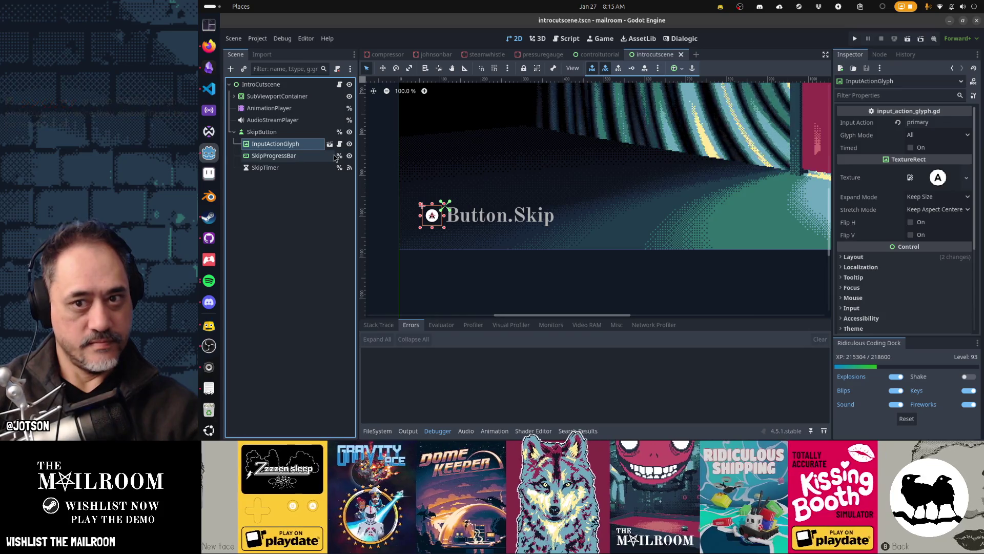
Paste the InputActionGlyph under the controltutorial root node
click(588, 56)
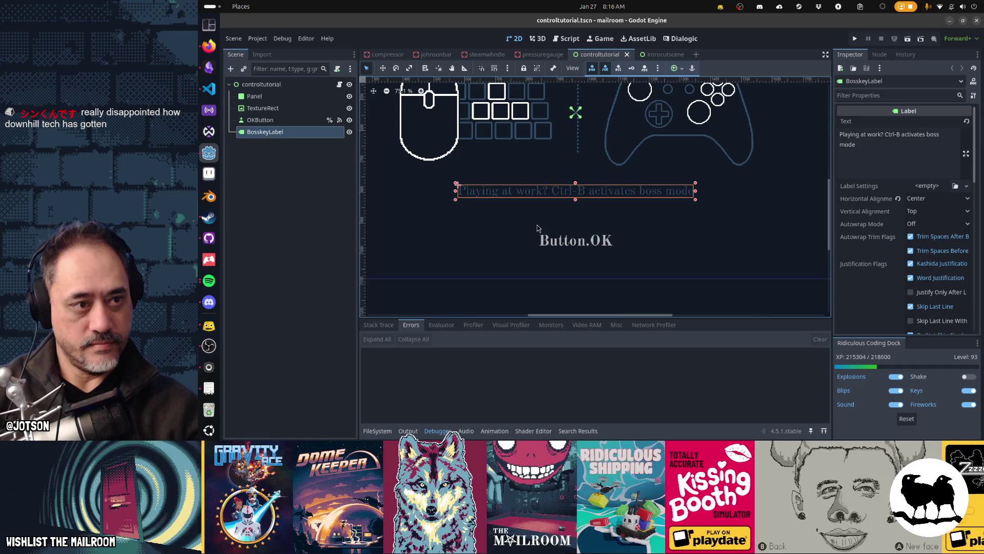
click(281, 122)
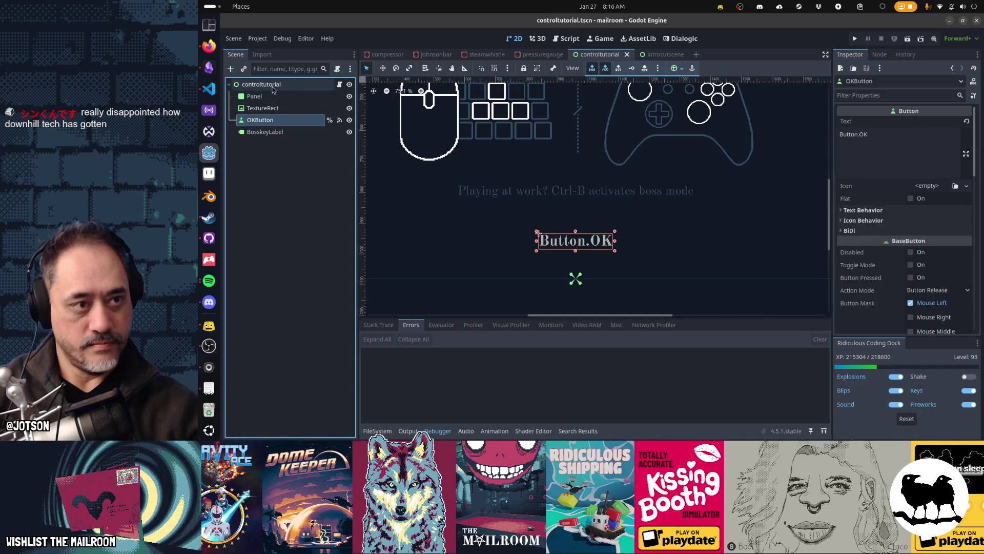
click(273, 87)
key(ctrl+v)
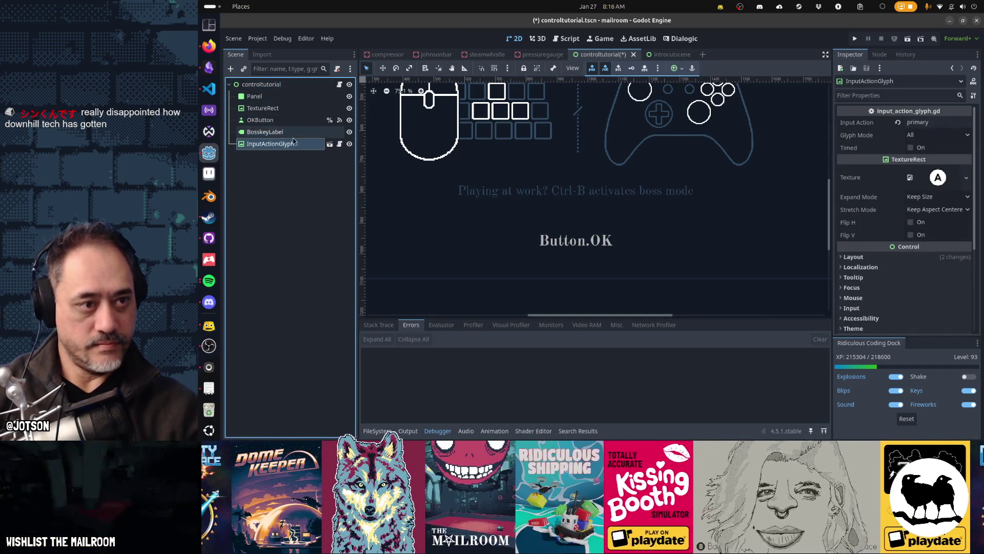
Move the InputActionGlyph above OKButton and beside the Button.OK label, then save and test-run
drag(294, 141, 287, 115)
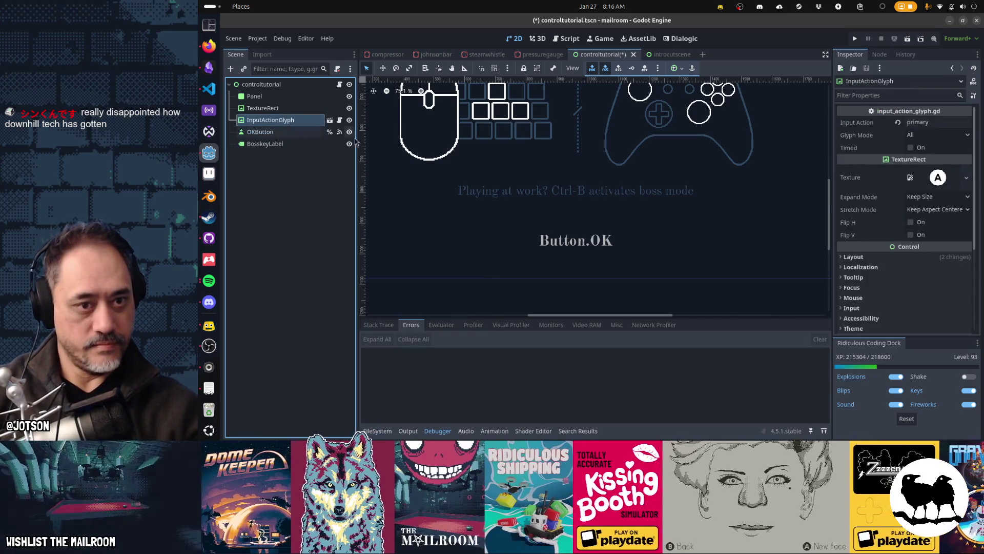
scroll(497, 175, down, 5)
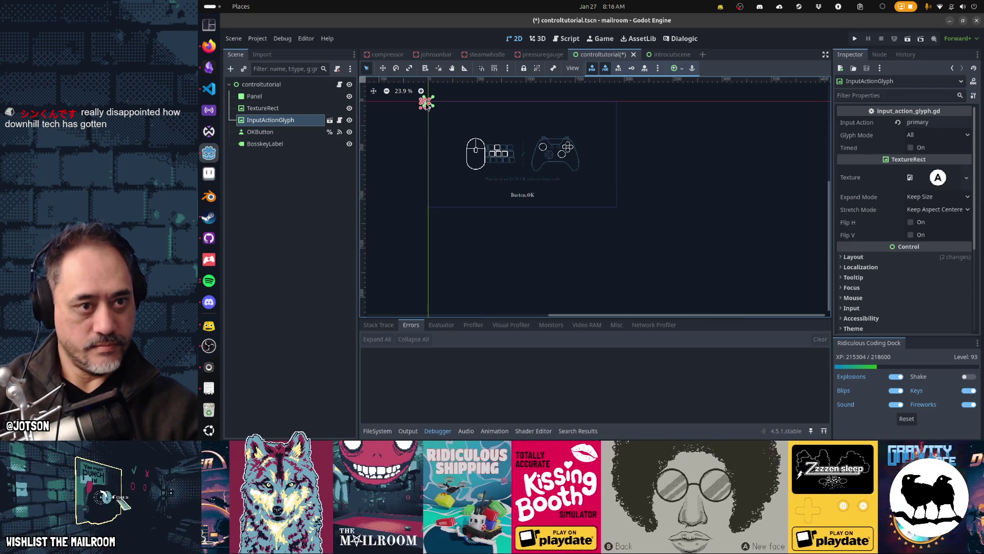
scroll(427, 104, up, 2)
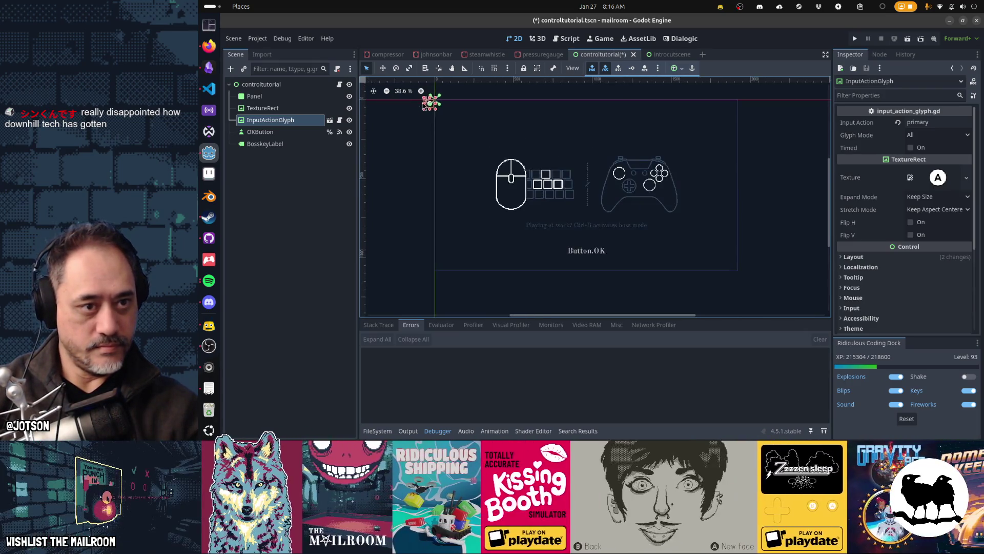
scroll(427, 104, up, 1)
mouse_move(432, 103)
mouse_down()
mouse_move(496, 158)
mouse_move(576, 266)
mouse_up()
scroll(587, 279, up, 5)
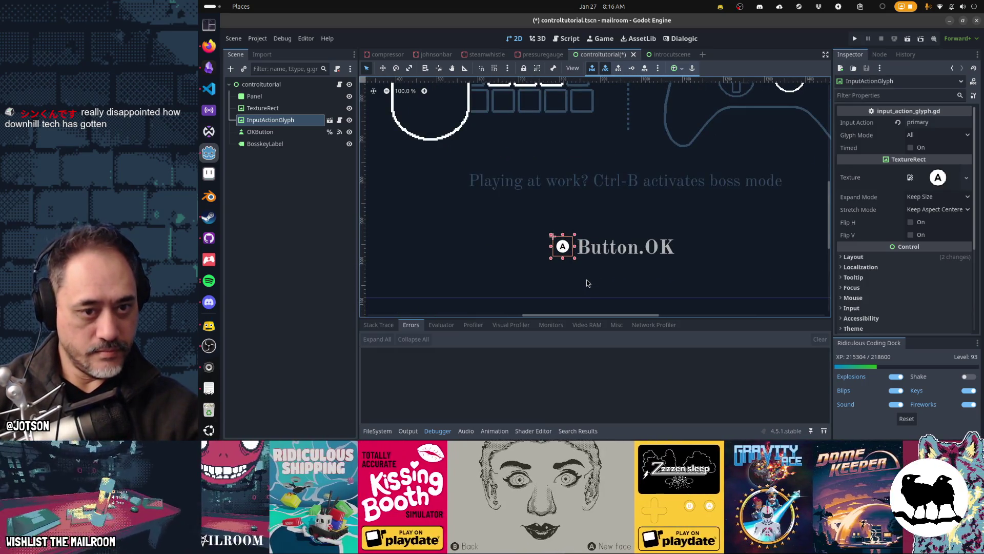
key(F6)
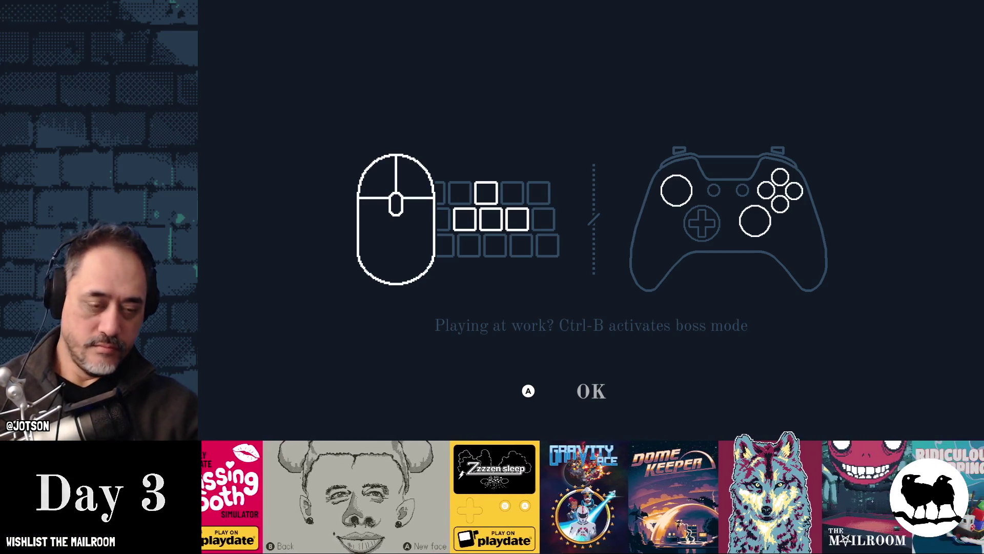
key(F8)
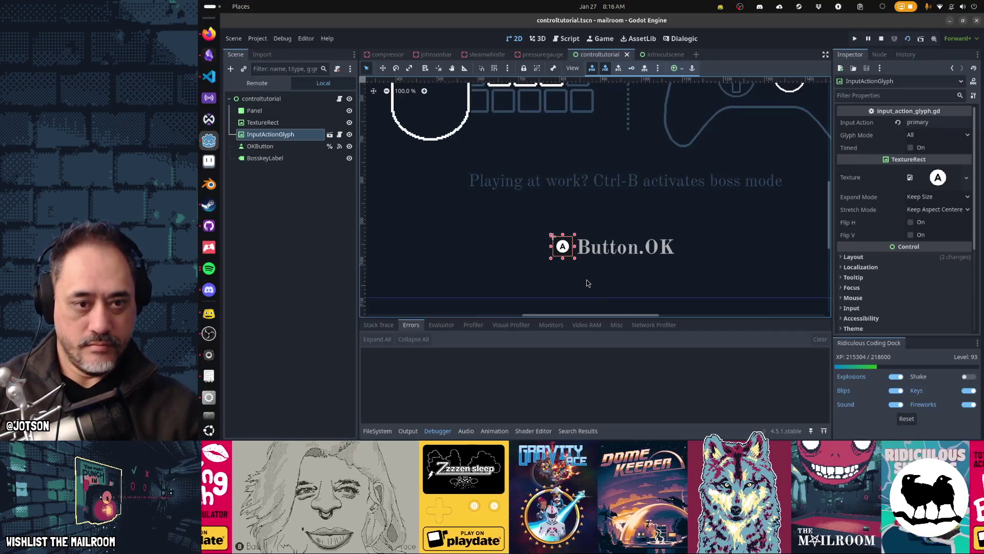
Set the OKButton's text alignment to Left
click(605, 259)
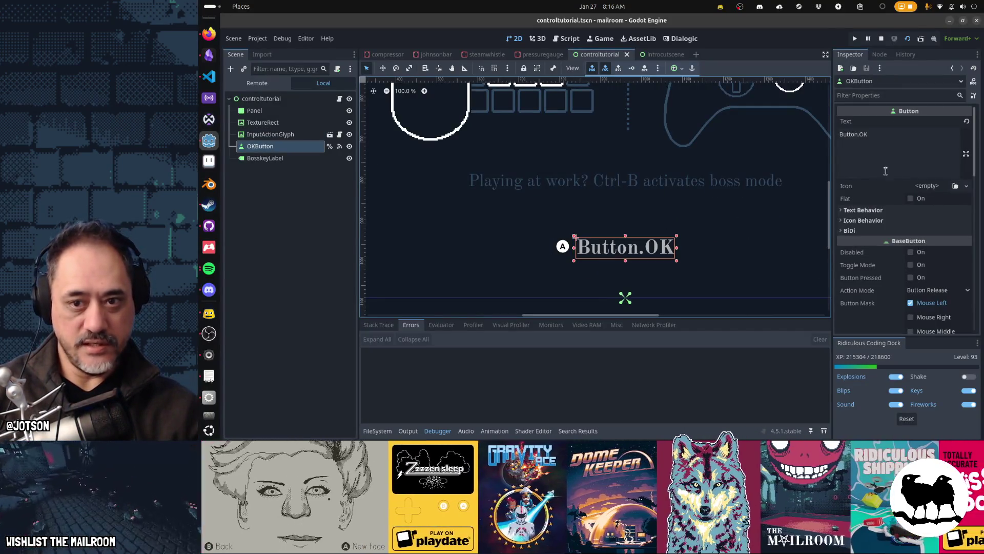
click(890, 211)
click(922, 221)
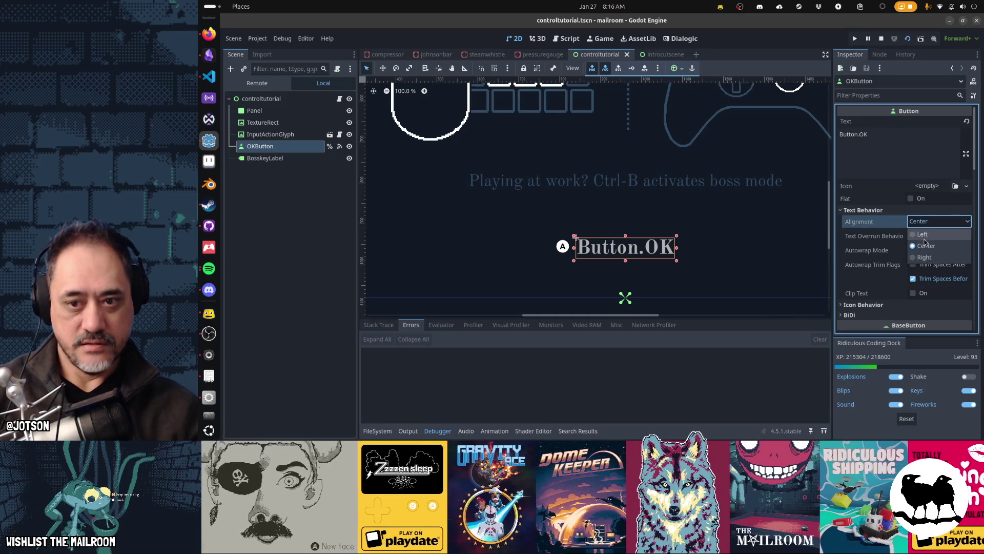
click(922, 235)
Shift the OK button and A glyph right together, then save and playtest the scene
scroll(627, 237, down, 5)
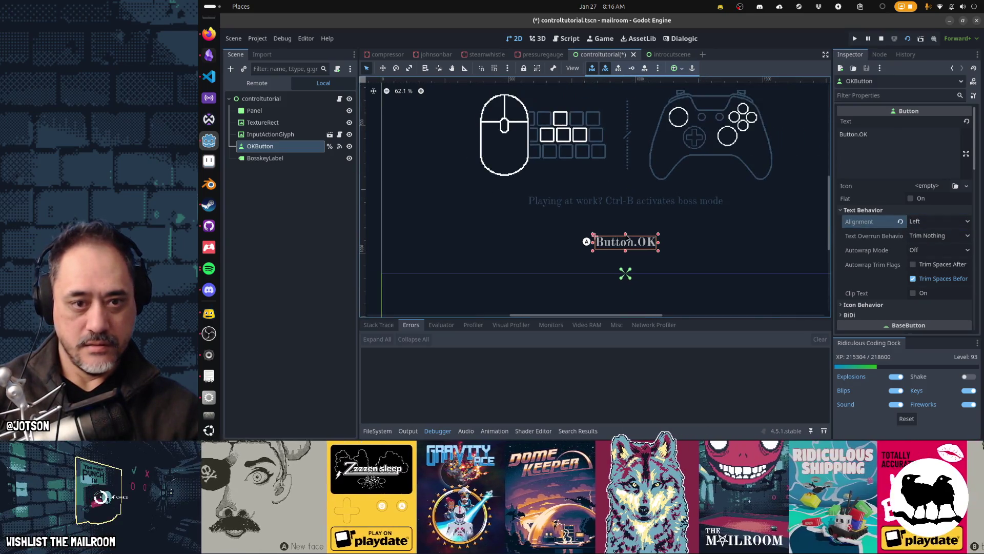
ctrl+click(286, 134)
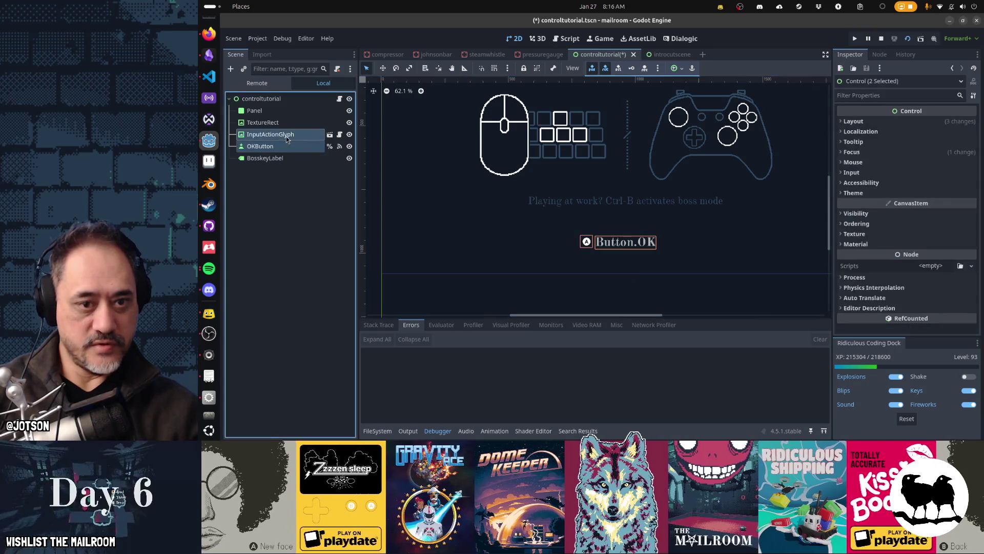
scroll(622, 250, up, 5)
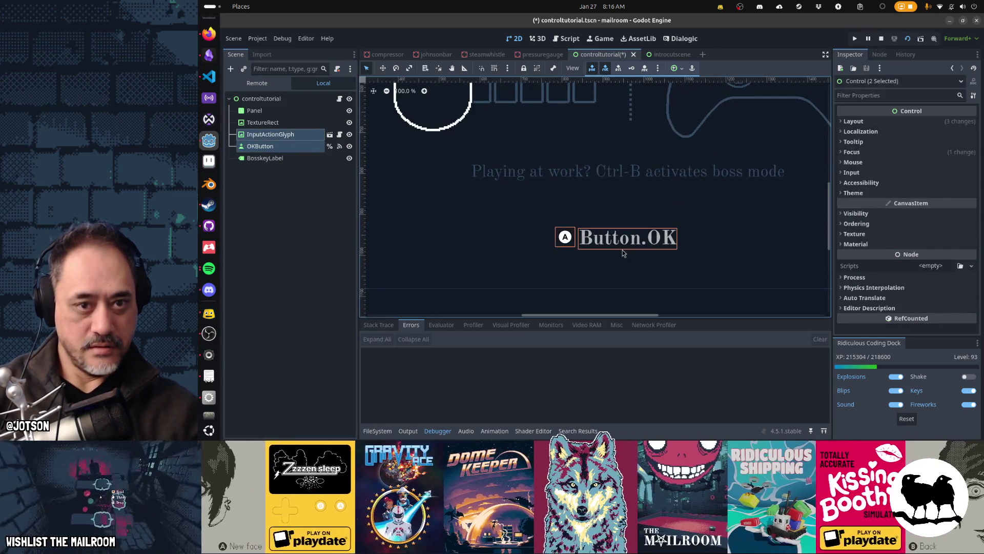
key(Right)
key(Right)
key(Right)
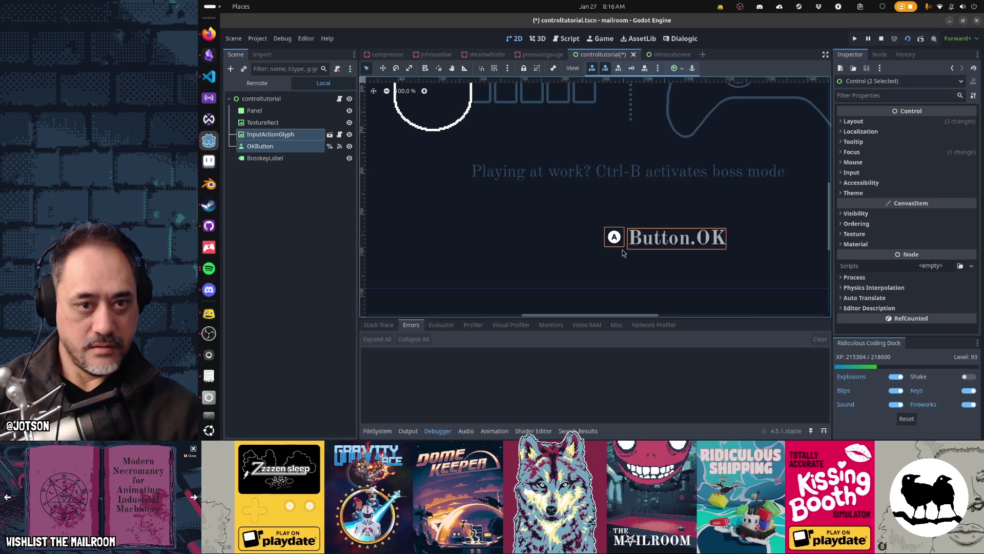
key(Left)
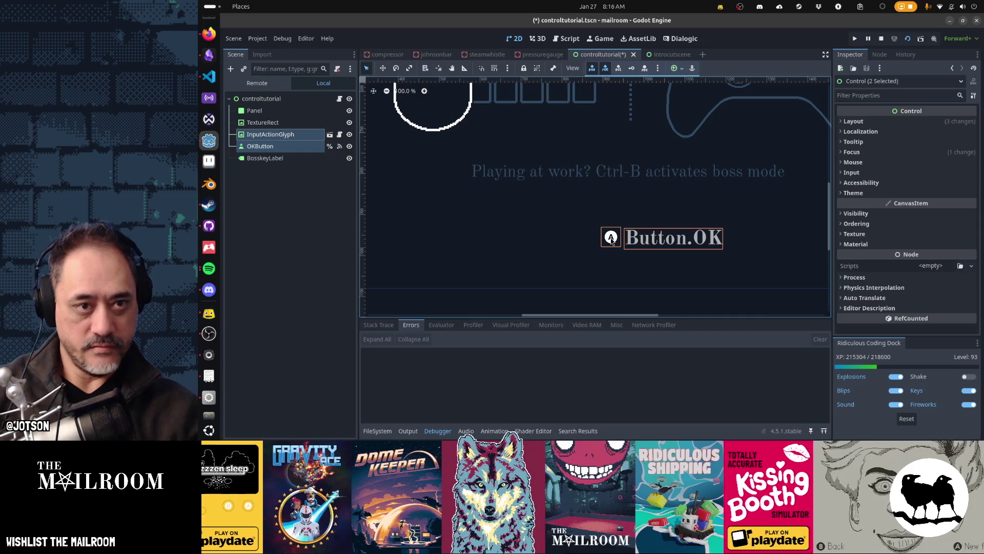
key(F6)
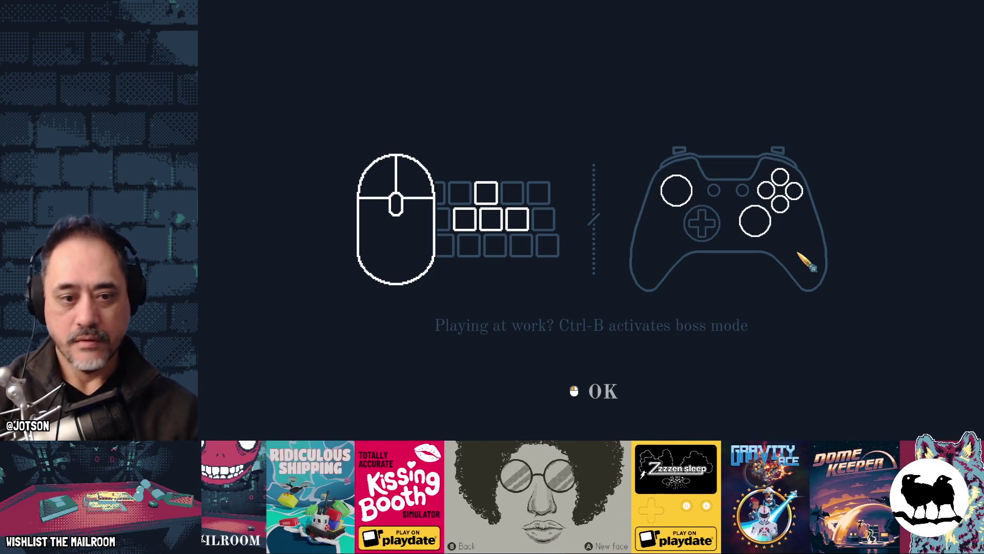
key(F8)
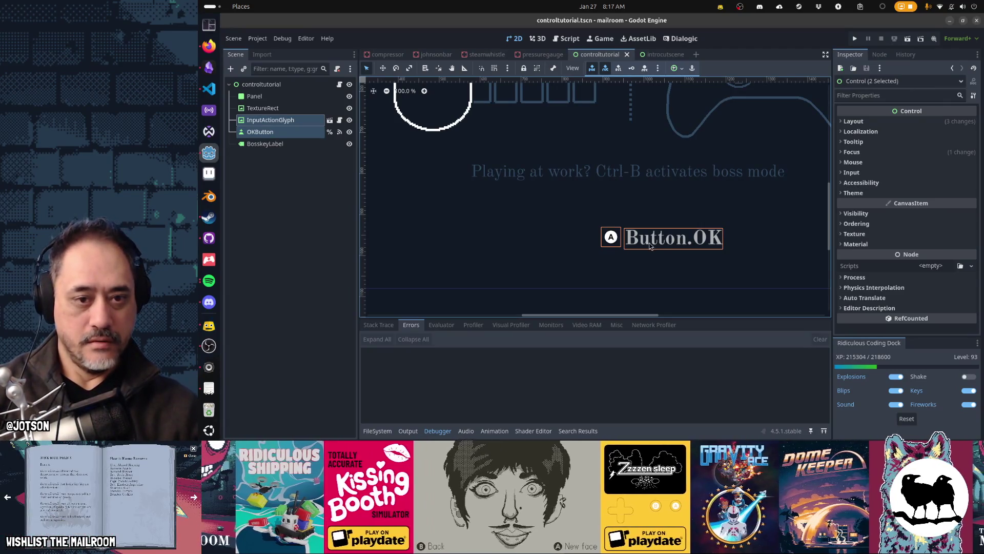
Nudge the OK button and A glyph two steps left together
key(Left)
key(Left)
key(Left)
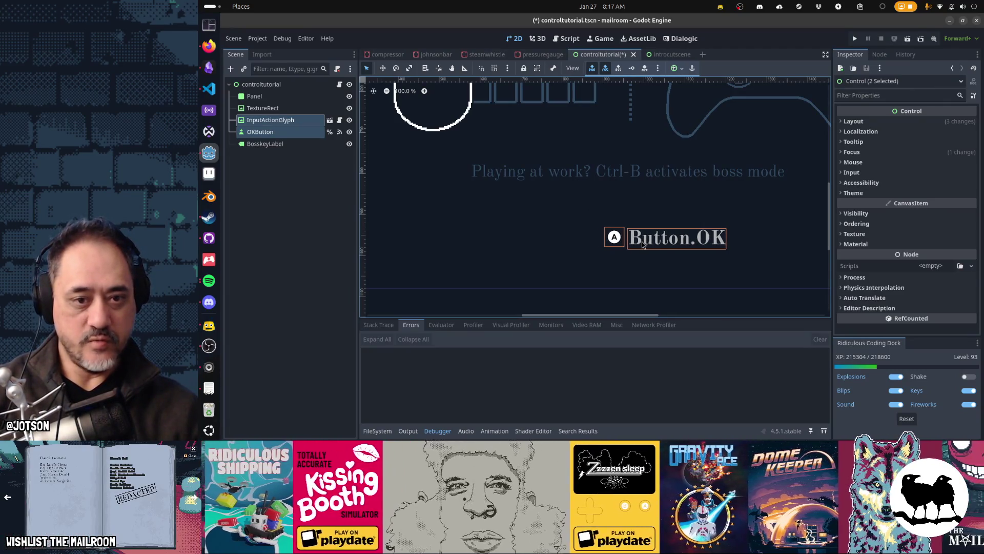
key(Left)
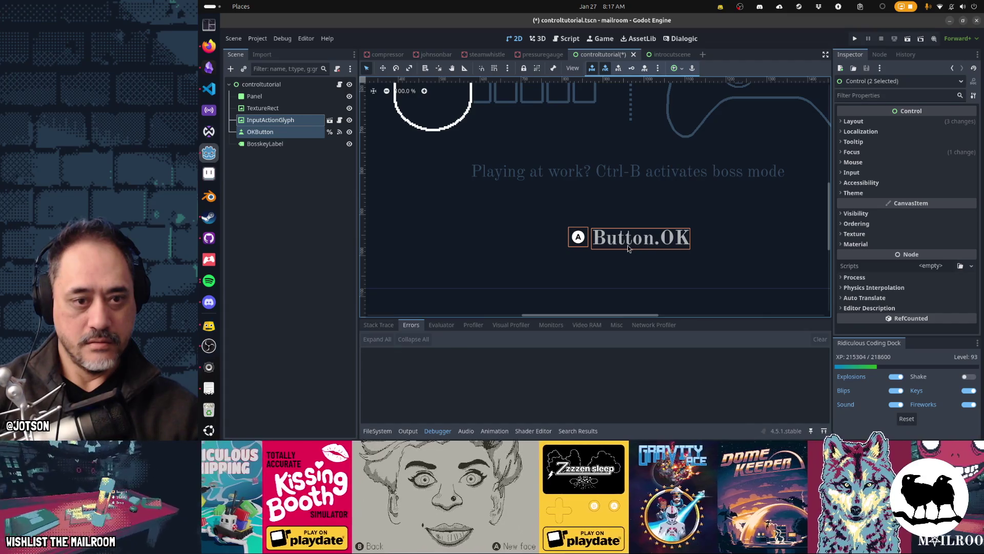
scroll(577, 242, down, 5)
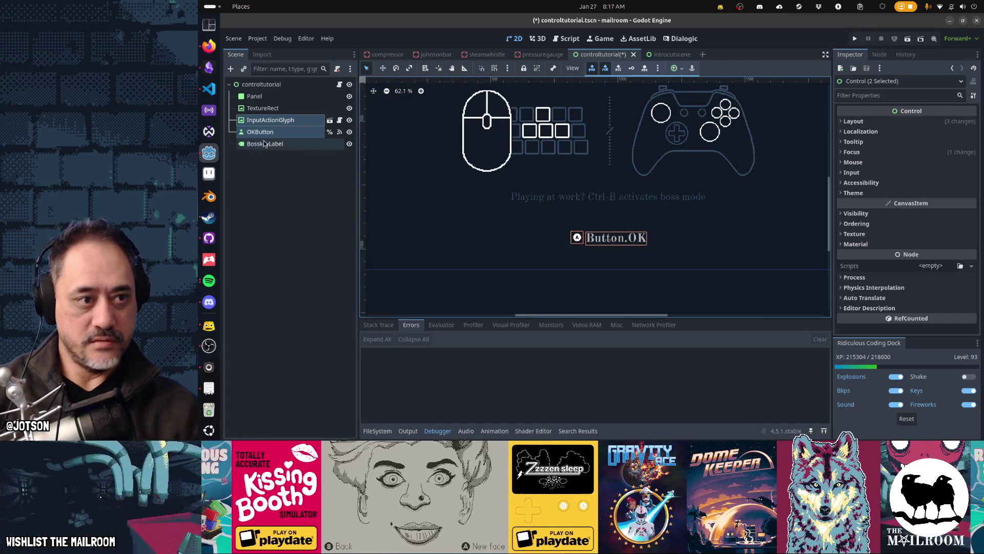
Drag the A glyph alone well left of the OK label, save, and fine-tune its position
click(578, 238)
drag(546, 189, 721, 192)
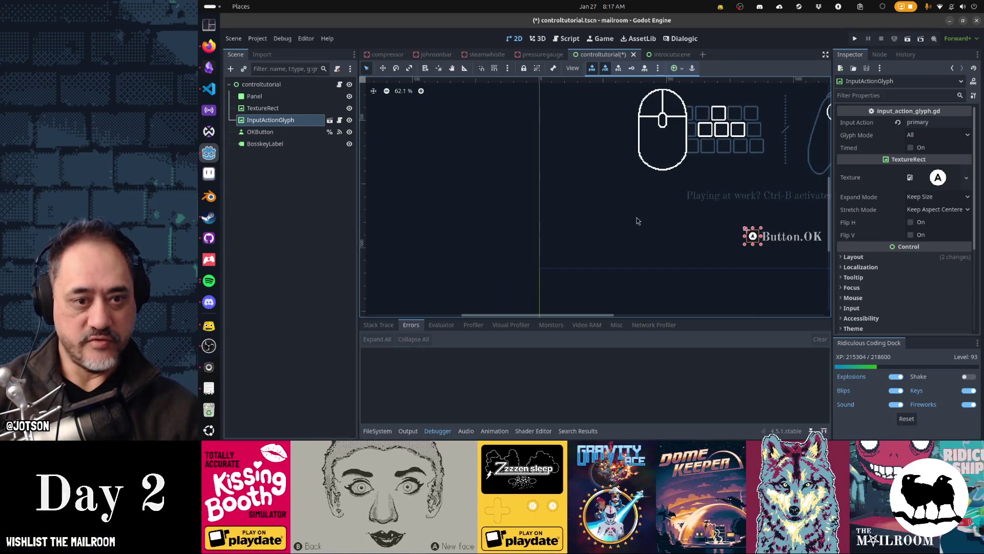
drag(745, 229, 670, 229)
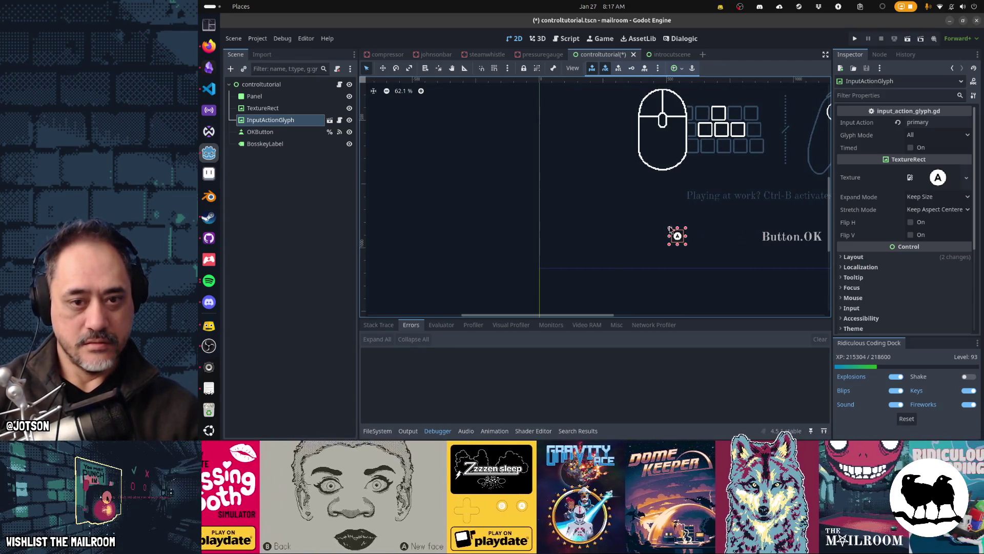
key(shift+Left)
key(shift+Left)
key(shift+Left)
key(ctrl+s)
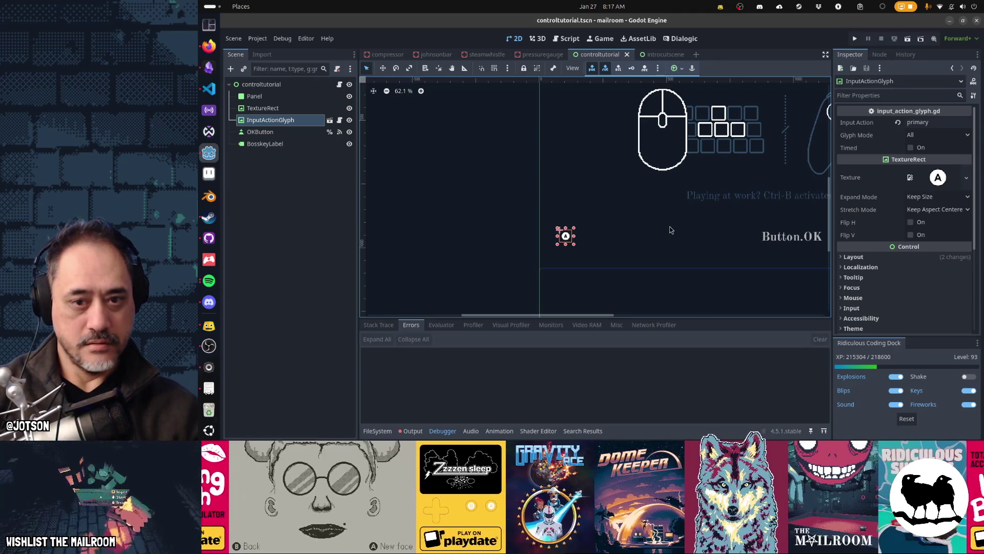
key(Left)
key(Left)
key(Left)
key(Down)
key(Down)
key(Down)
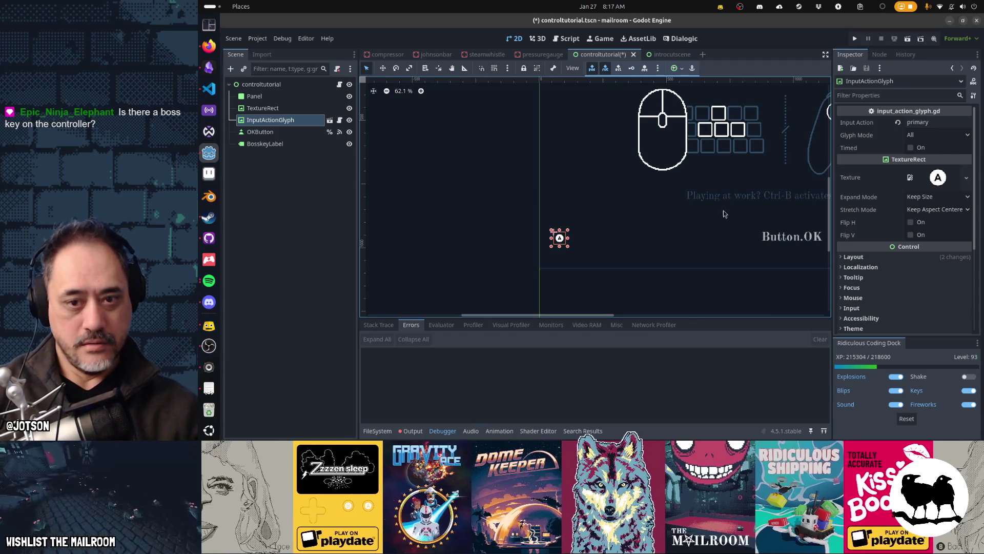
Change the InputActionGlyph's Glyph Mode from All to Gamepad and run the game
click(929, 136)
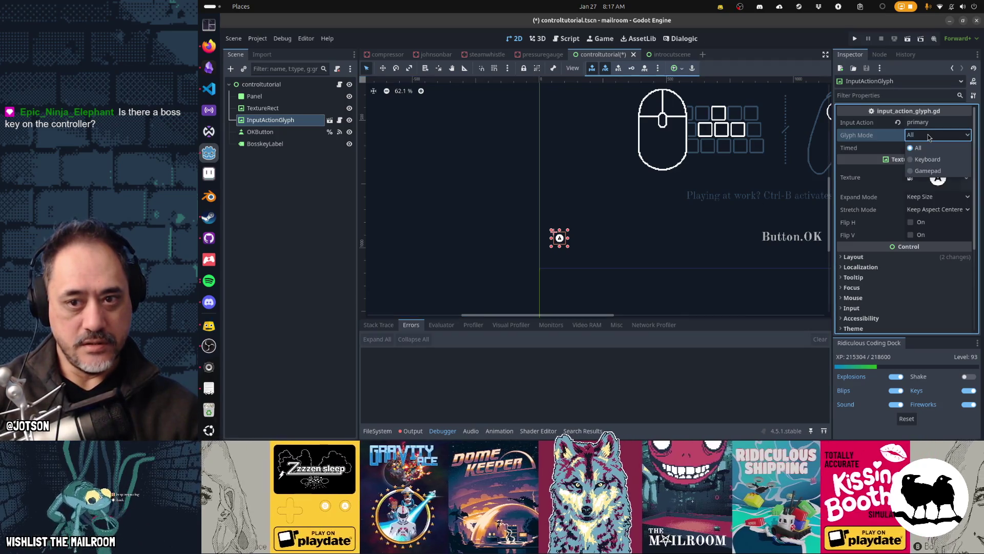
click(923, 169)
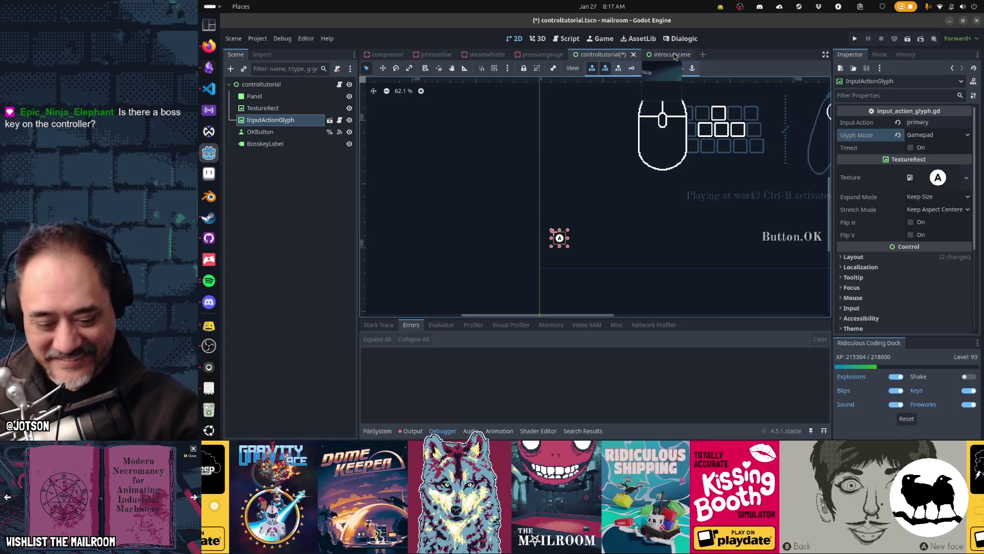
key(F6)
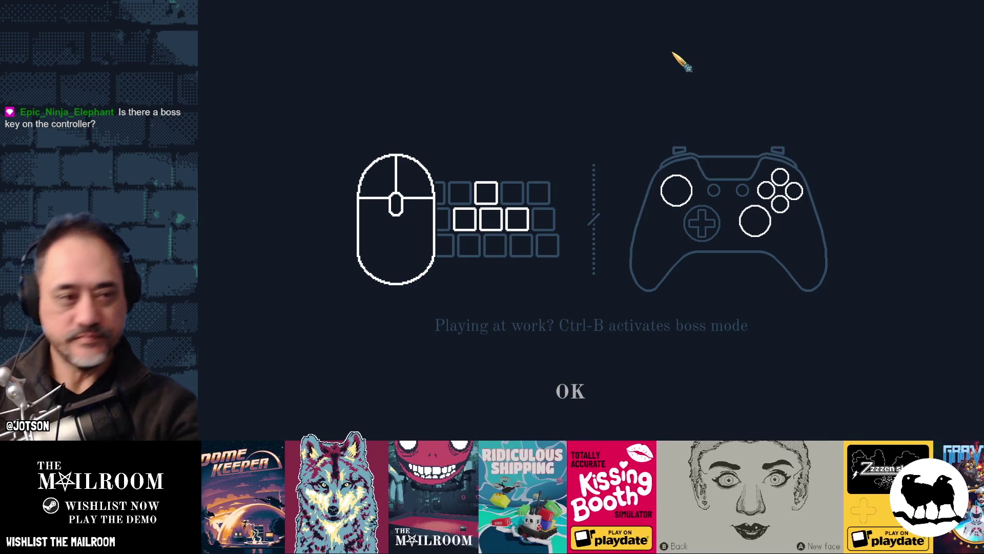
Stop the running Mailroom playtest with F8 to get back to the controltutorial scene
key(F8)
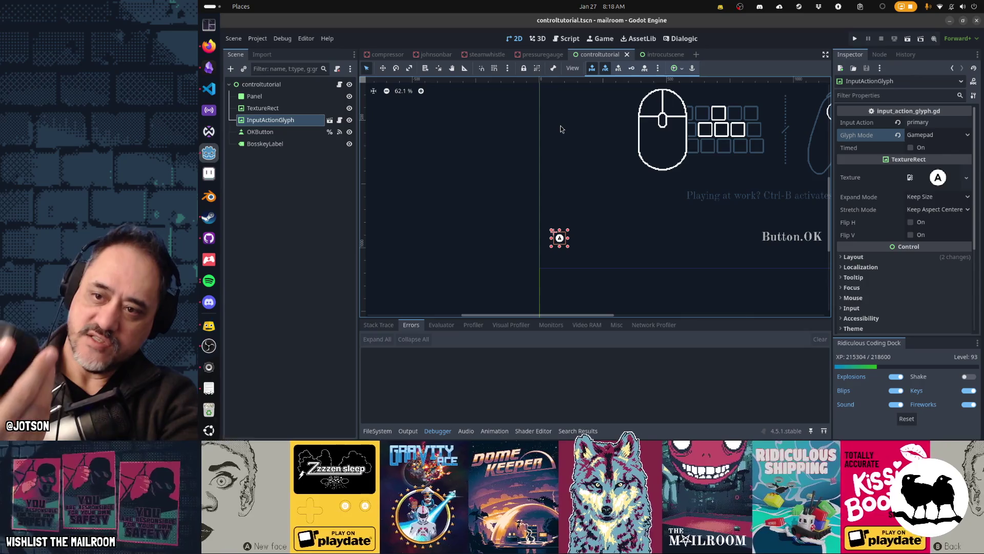
Zoom around the A glyph, then bring up Open Scene listing res://scenes files
scroll(560, 125, down, 4)
scroll(561, 125, up, 4)
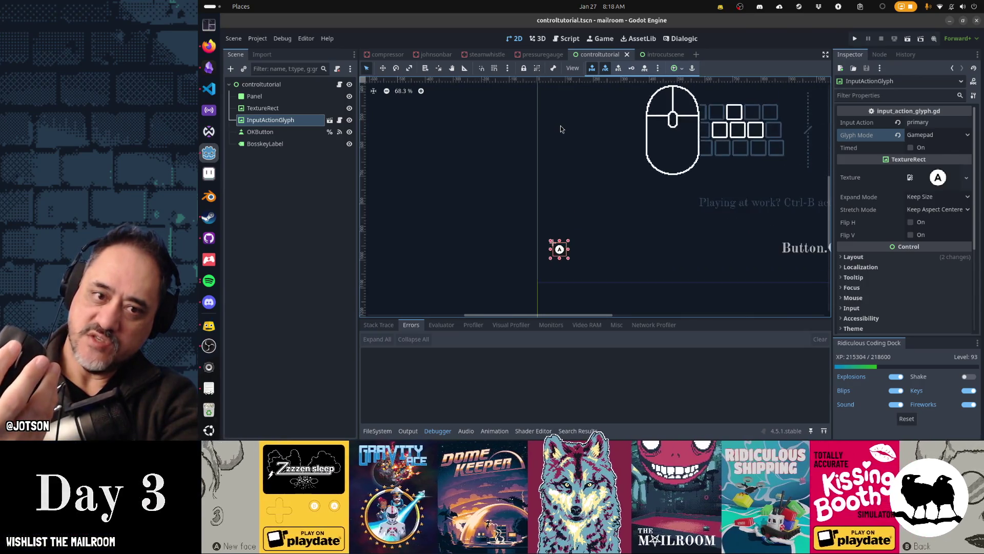
scroll(560, 125, down, 4)
scroll(561, 126, down, 3)
scroll(561, 126, up, 4)
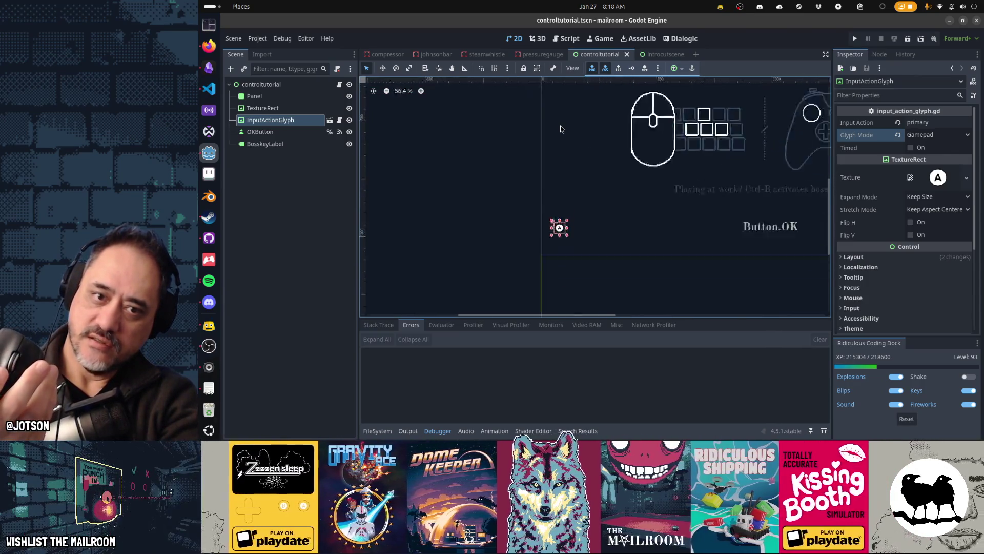
scroll(561, 125, down, 5)
scroll(561, 125, up, 5)
scroll(561, 125, down, 7)
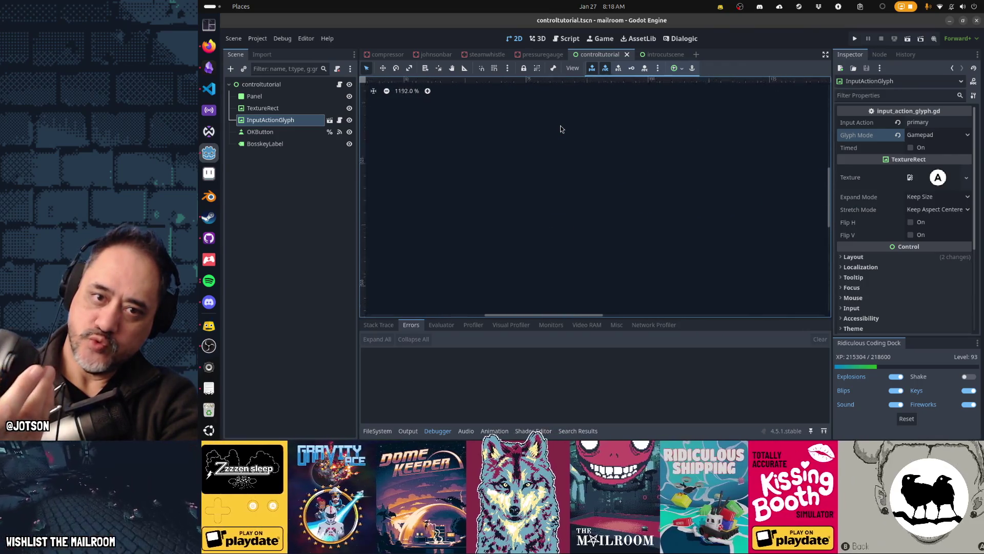
scroll(561, 125, up, 4)
scroll(561, 129, down, 3)
scroll(561, 129, up, 8)
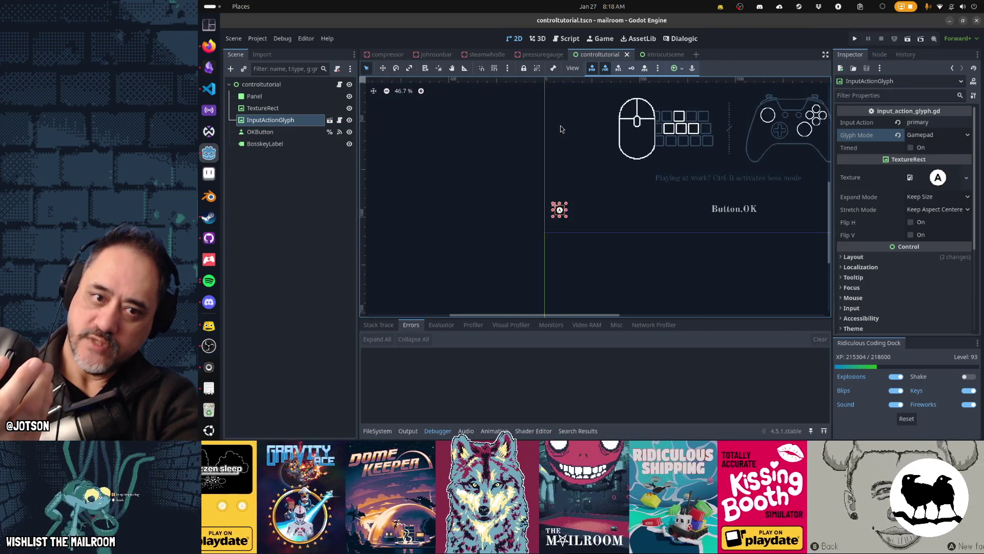
scroll(561, 125, up, 1)
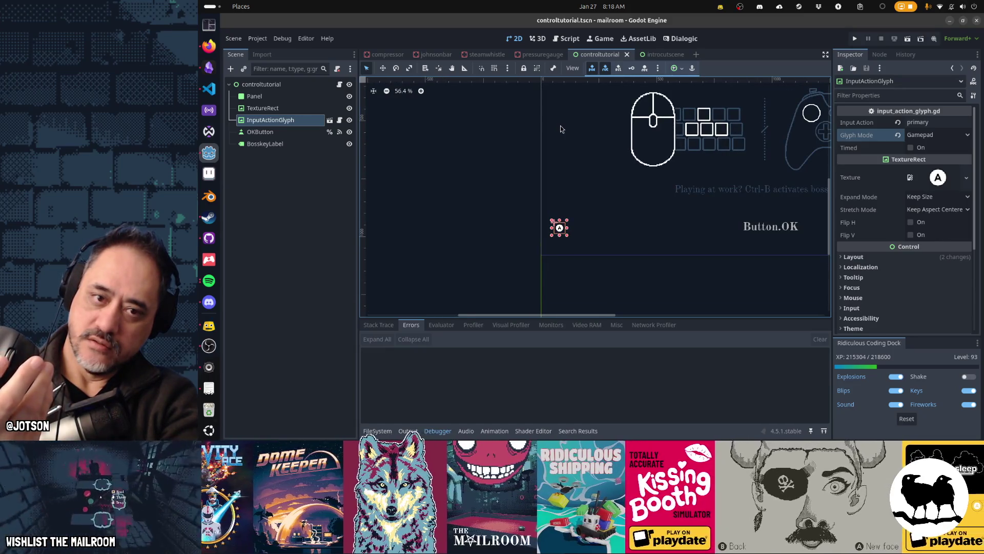
scroll(561, 129, up, 1)
scroll(561, 129, up, 1)
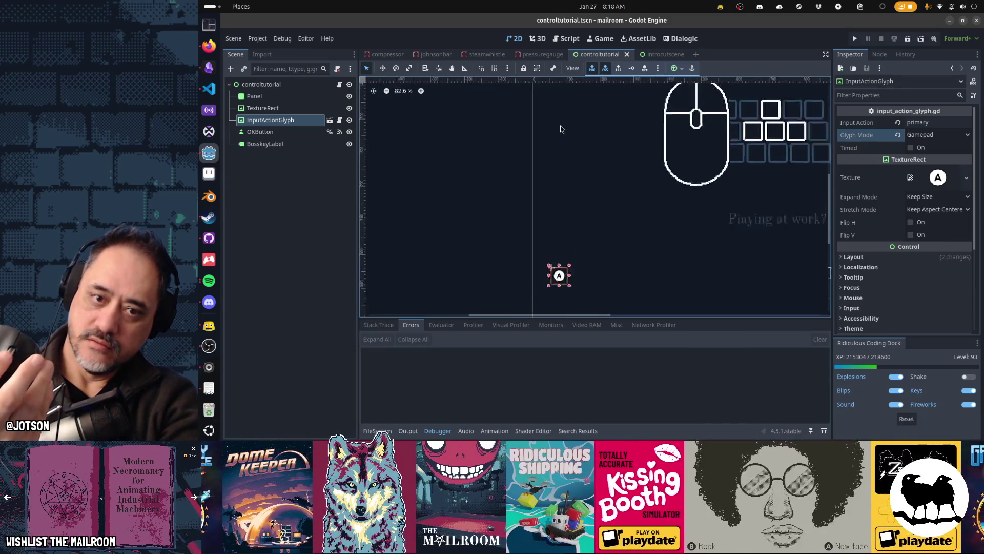
scroll(561, 129, down, 1)
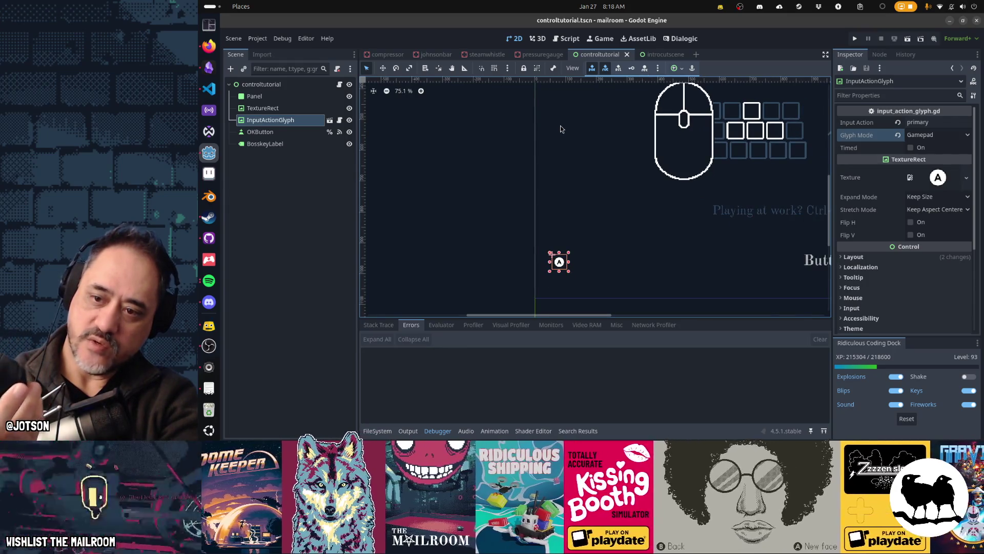
scroll(561, 129, down, 1)
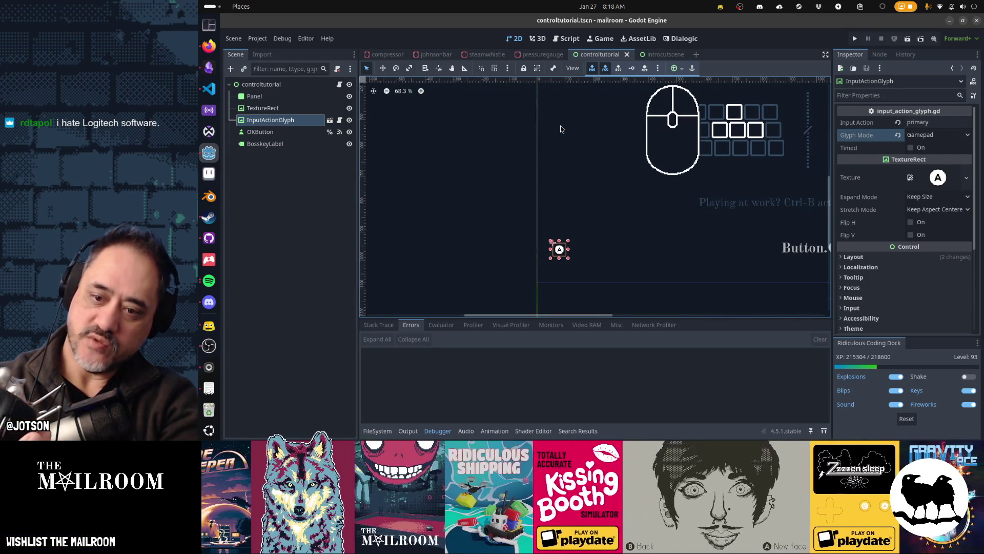
scroll(561, 129, up, 2)
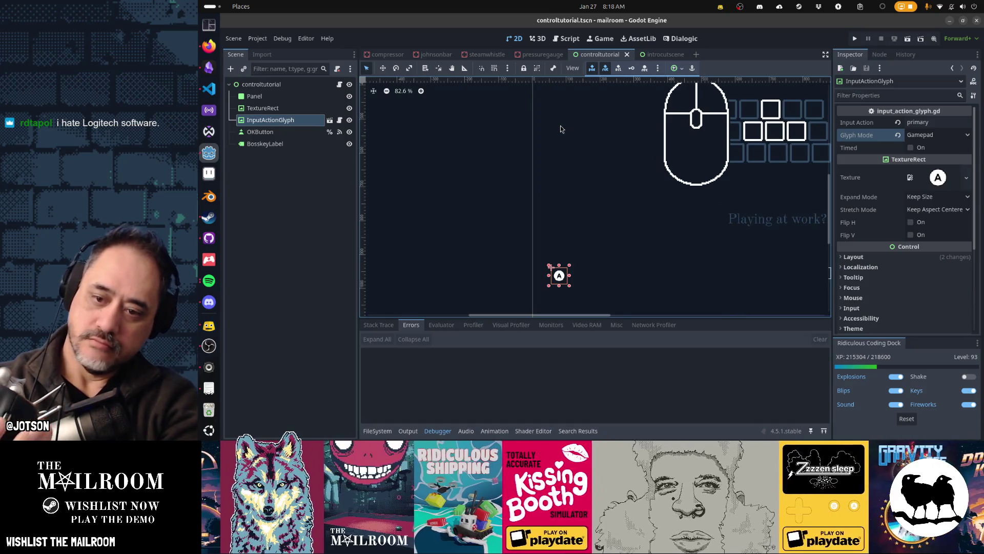
scroll(561, 129, down, 2)
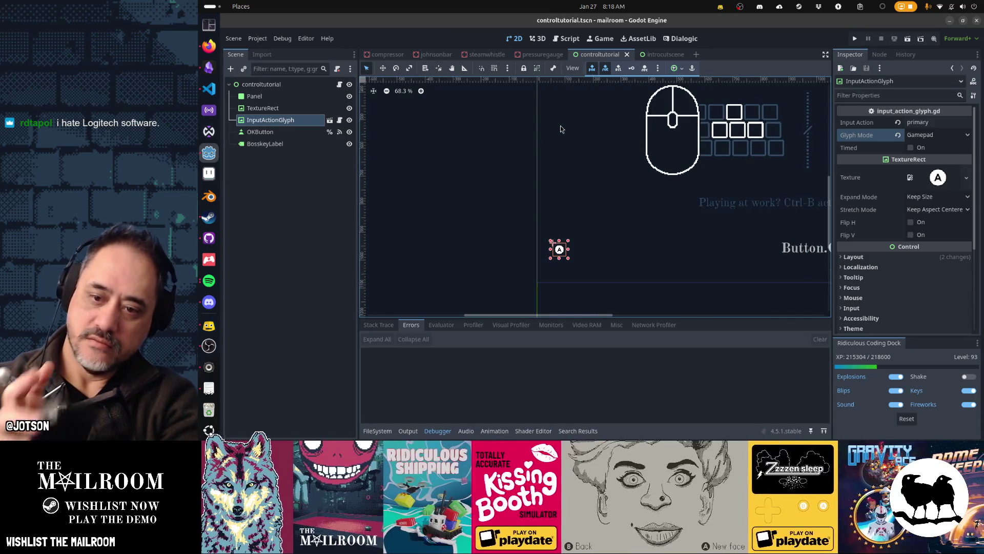
scroll(561, 129, down, 2)
scroll(561, 129, up, 1)
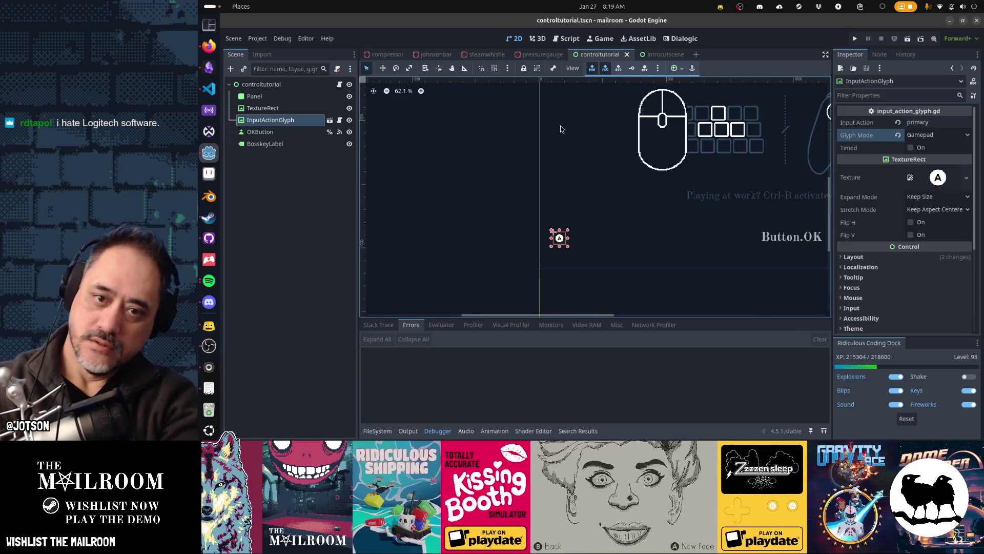
scroll(561, 129, up, 1)
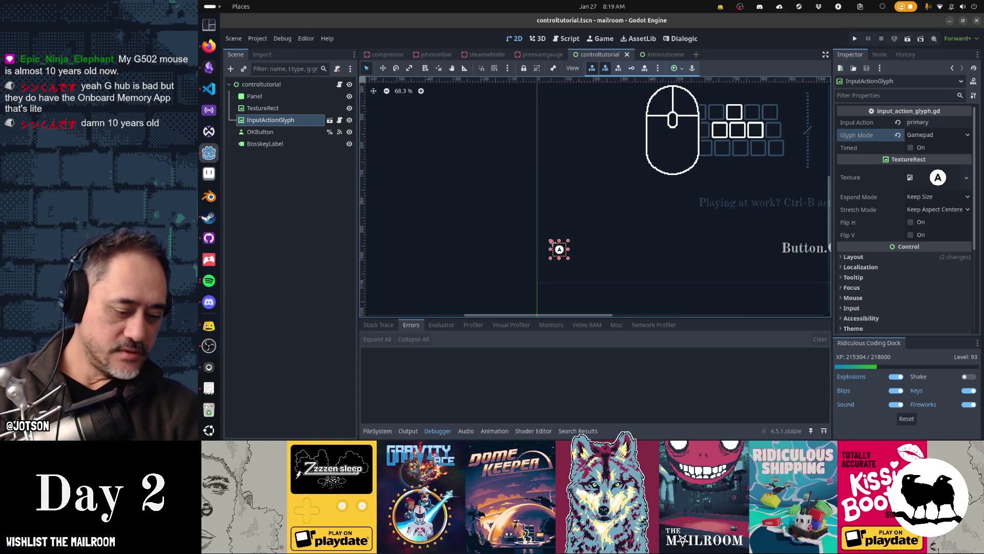
key(ctrl+o)
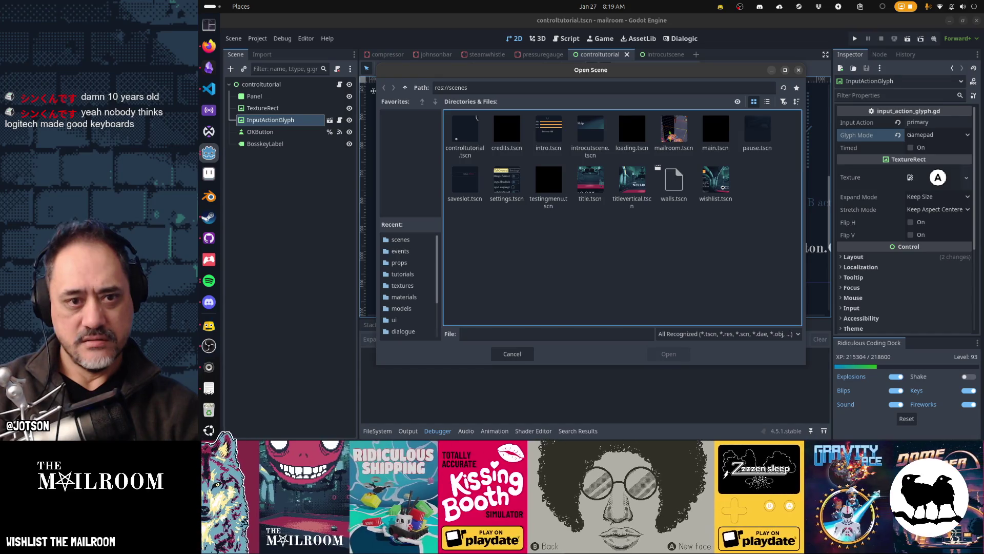
Cancel Open Scene, inspect introcutscene's SkipButton, then return to the controltutorial scene
key(Escape)
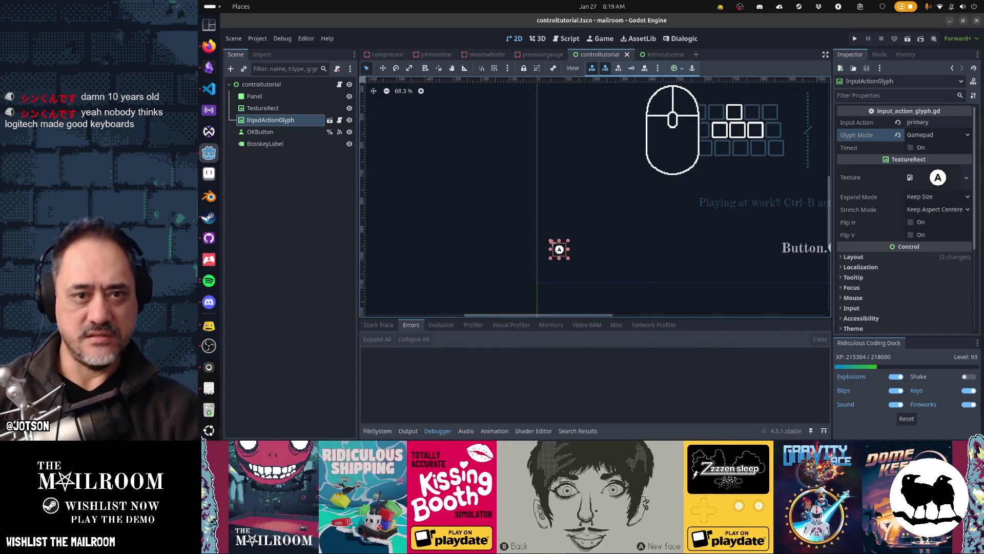
click(662, 54)
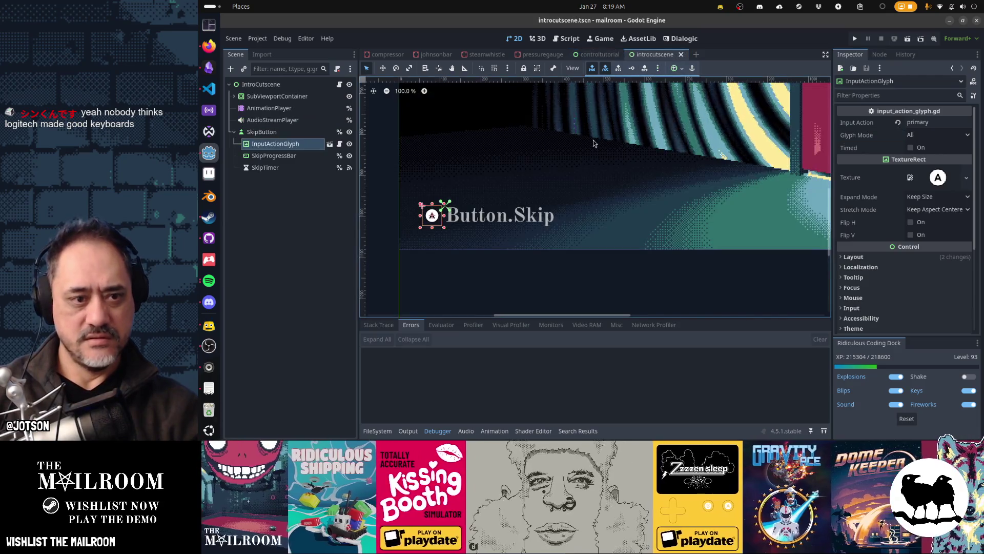
click(480, 220)
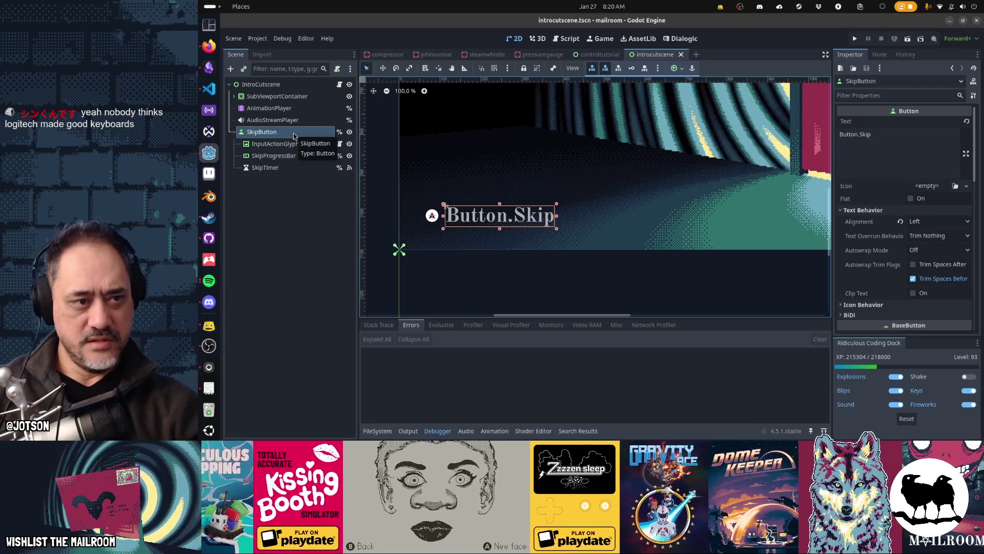
click(591, 56)
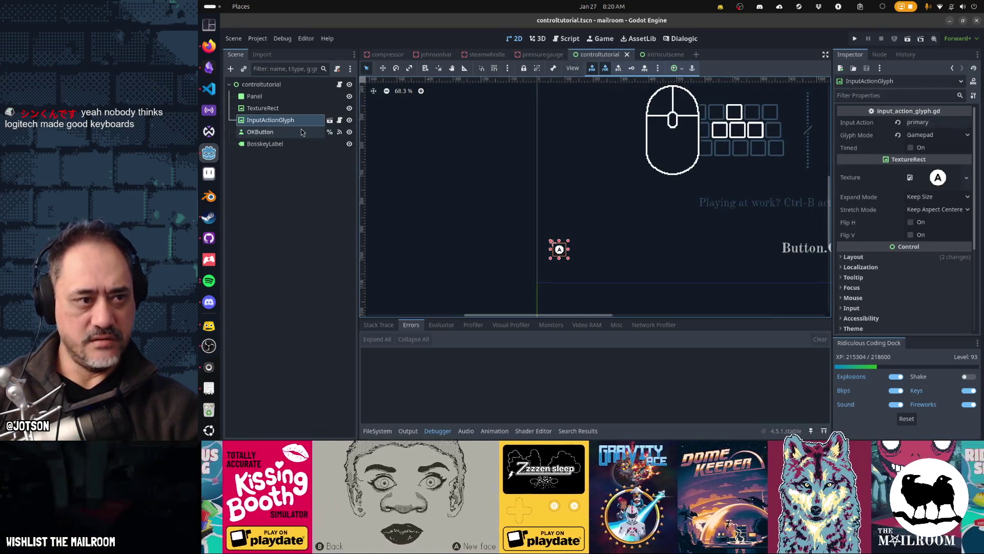
Replace the standalone InputActionGlyph with a pasted SkipButton copy and delete its SkipTimer
key(Delete)
key(Return)
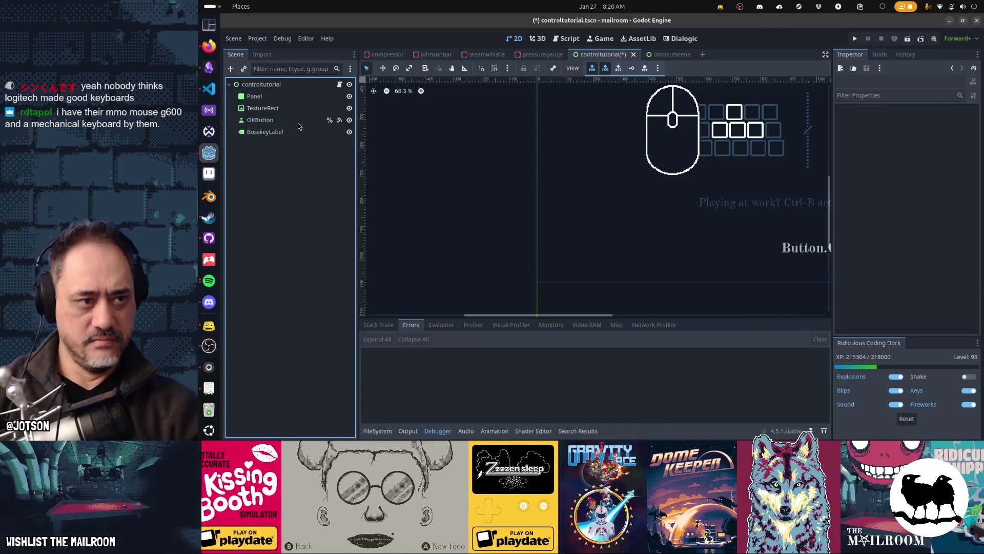
key(ctrl+z)
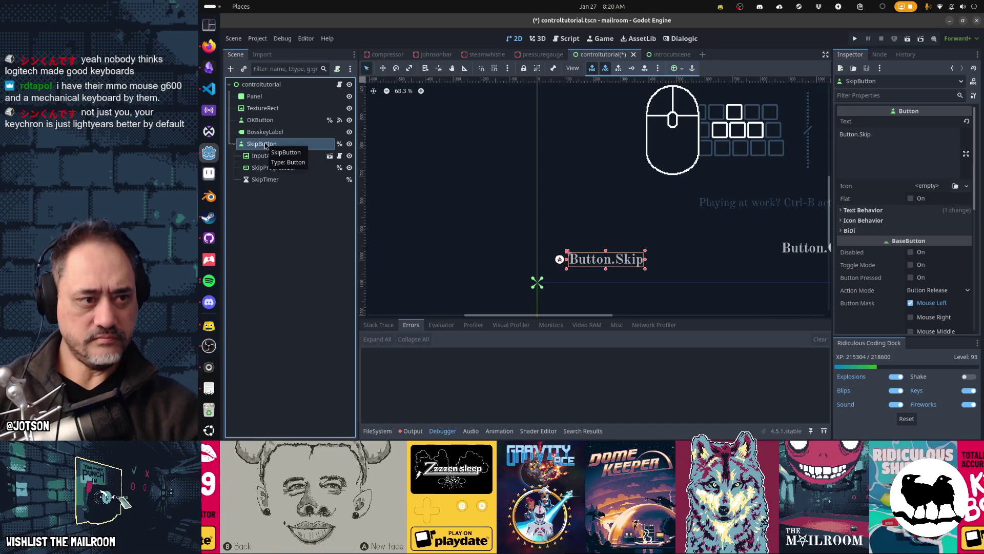
click(266, 180)
key(Delete)
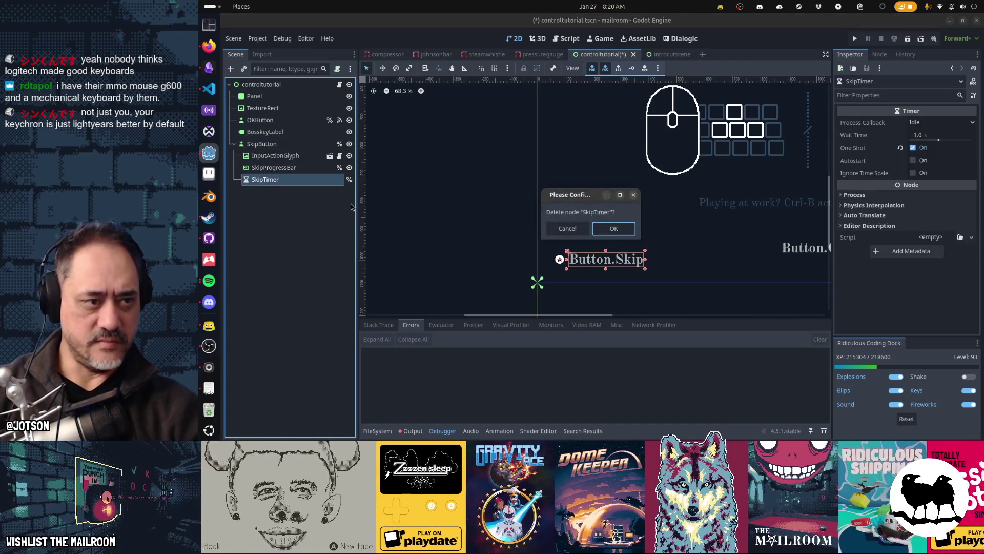
key(Return)
Rename the pasted SkipButton to OKButton2 and select its InputActionGlyph child
click(298, 146)
click(298, 145)
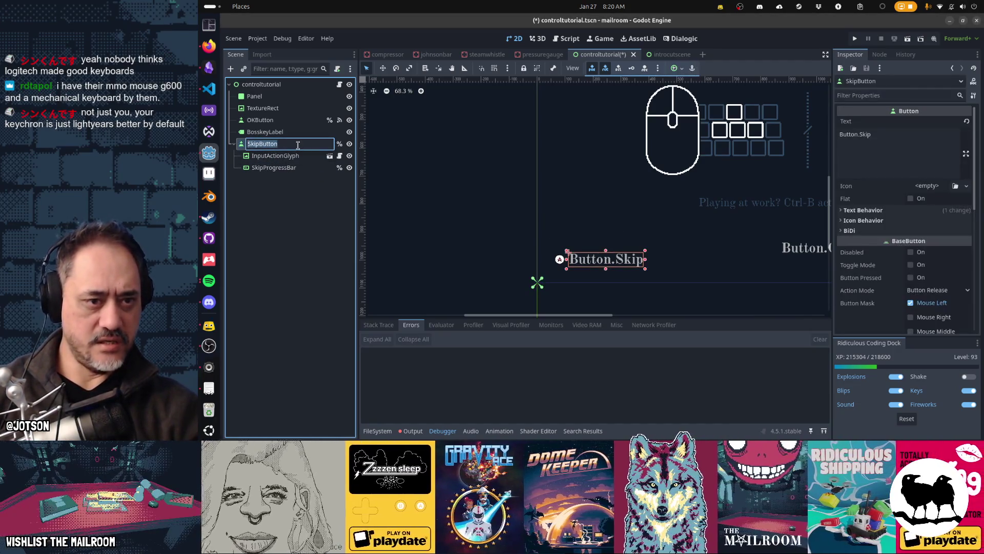
text(OKButt)
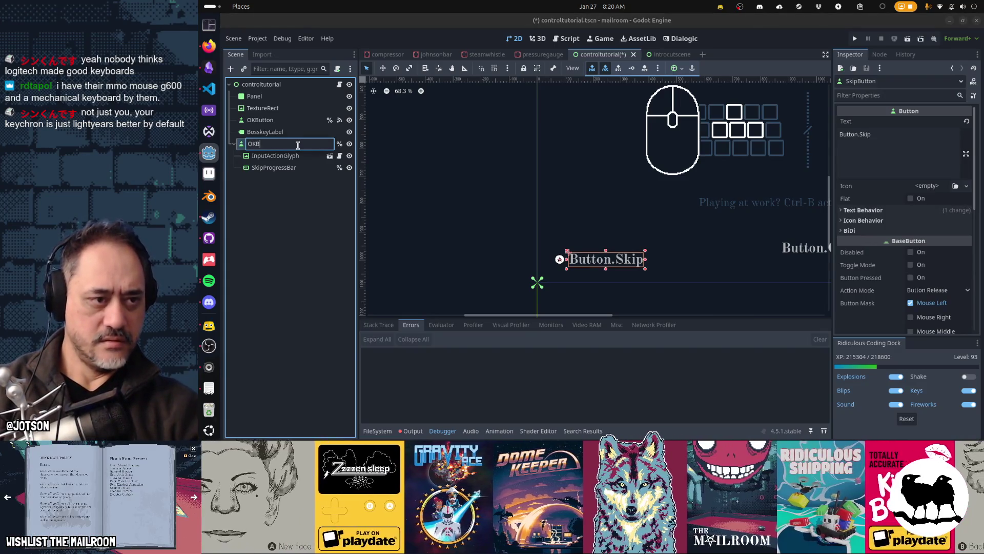
text(on)
key(Return)
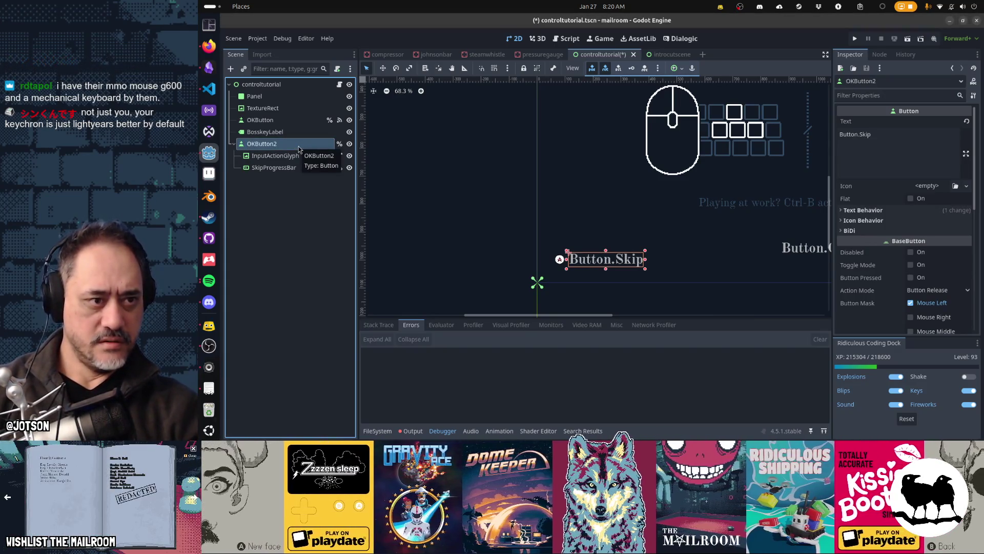
key(Down)
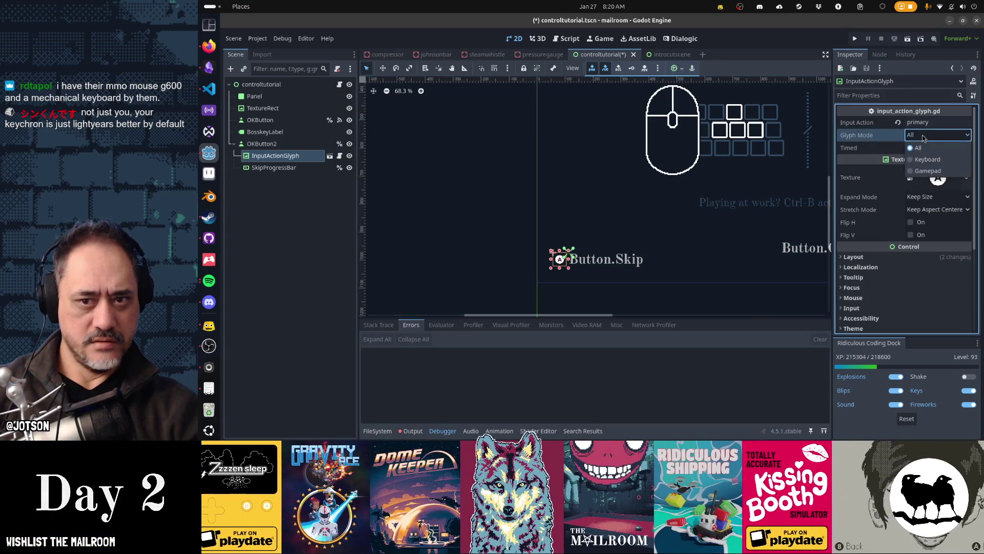
Reset the glyph's Glyph Mode to All and delete the SkipProgressBar node
click(924, 135)
click(927, 173)
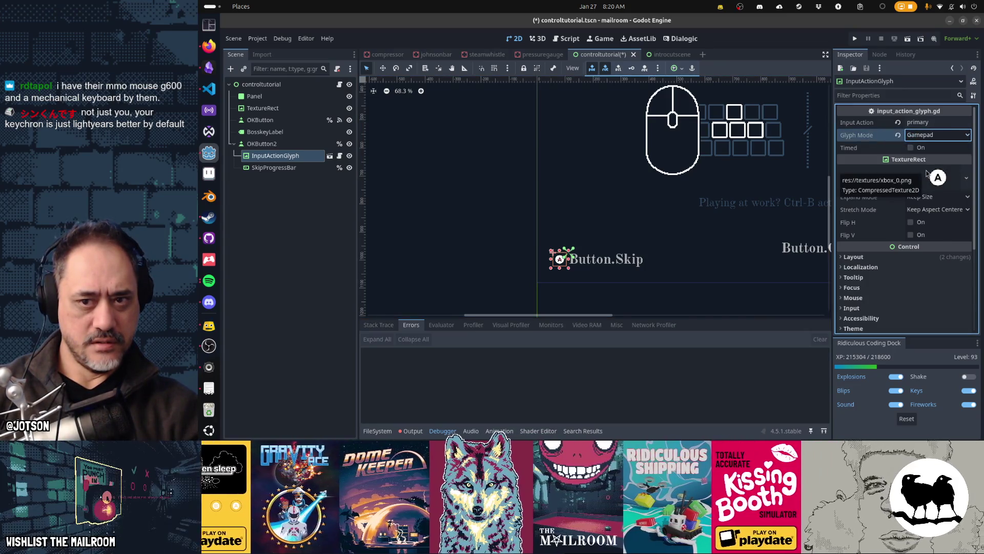
click(899, 136)
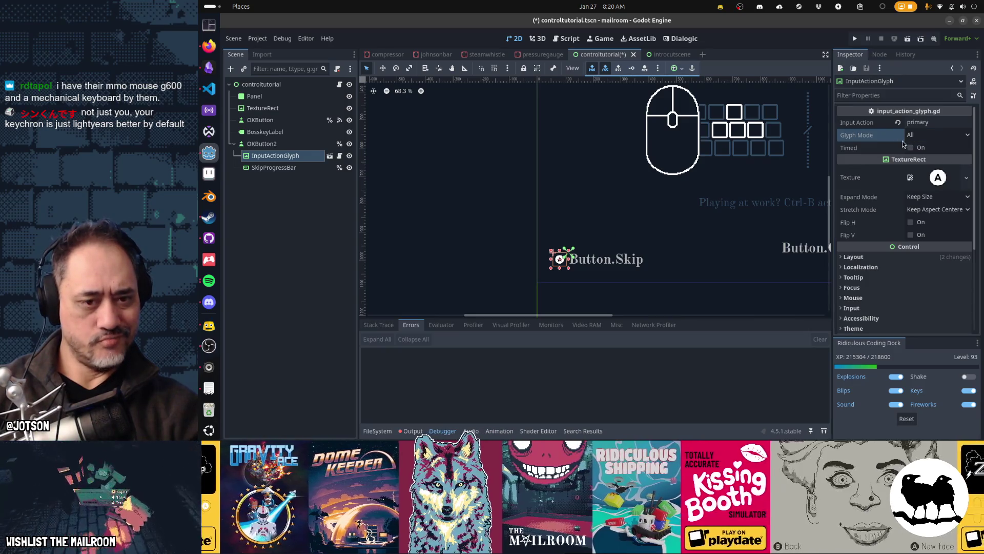
click(285, 168)
key(Delete)
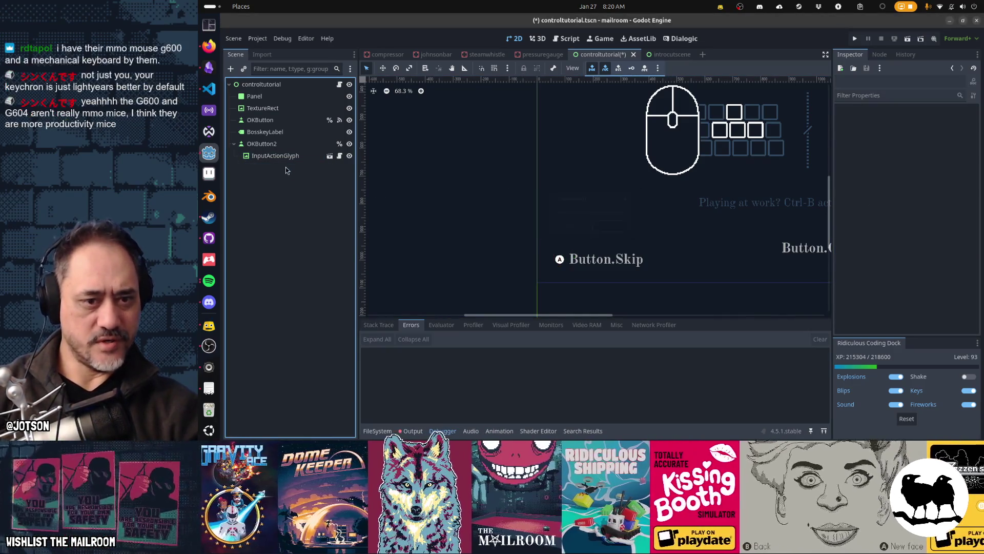
Move InputActionGlyph out from under OKButton2 and set its Glyph Mode to Gamepad
click(284, 159)
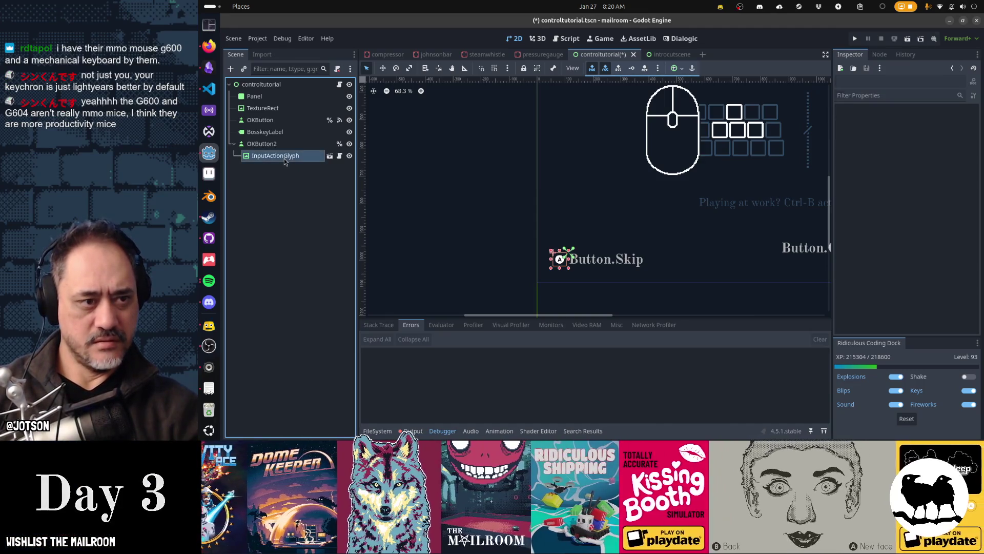
drag(281, 158, 281, 147)
click(281, 147)
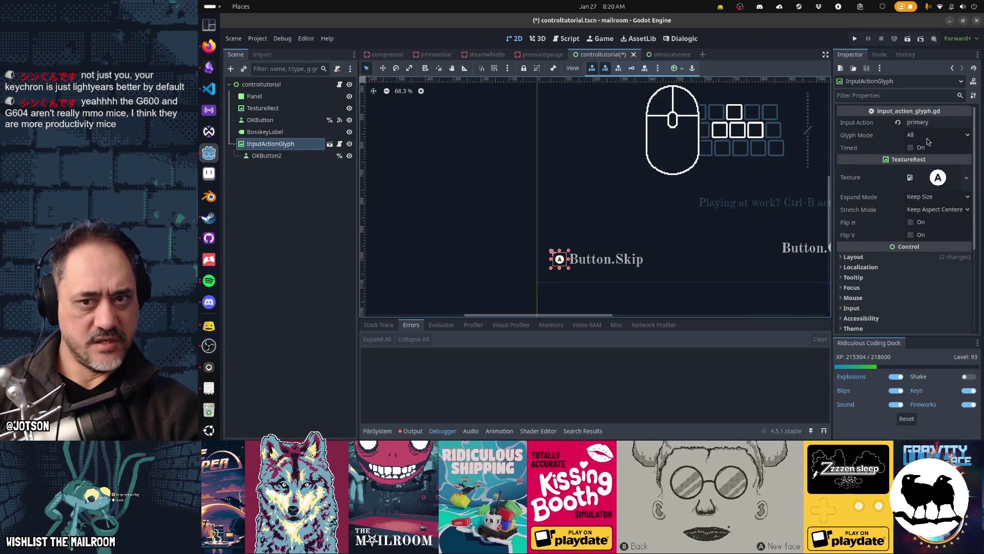
click(927, 137)
click(927, 170)
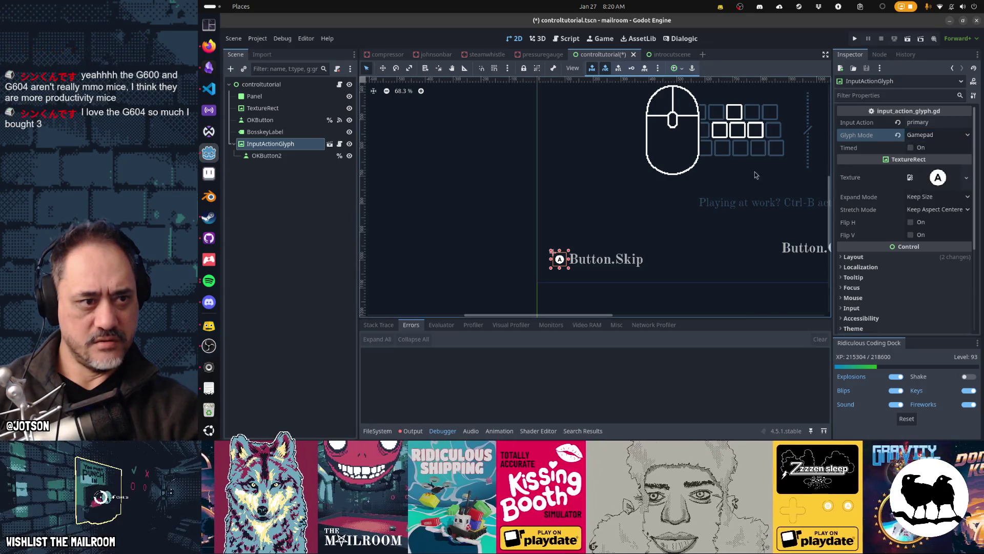
Change OKButton2's text from Button.Skip to Button.OK
click(301, 158)
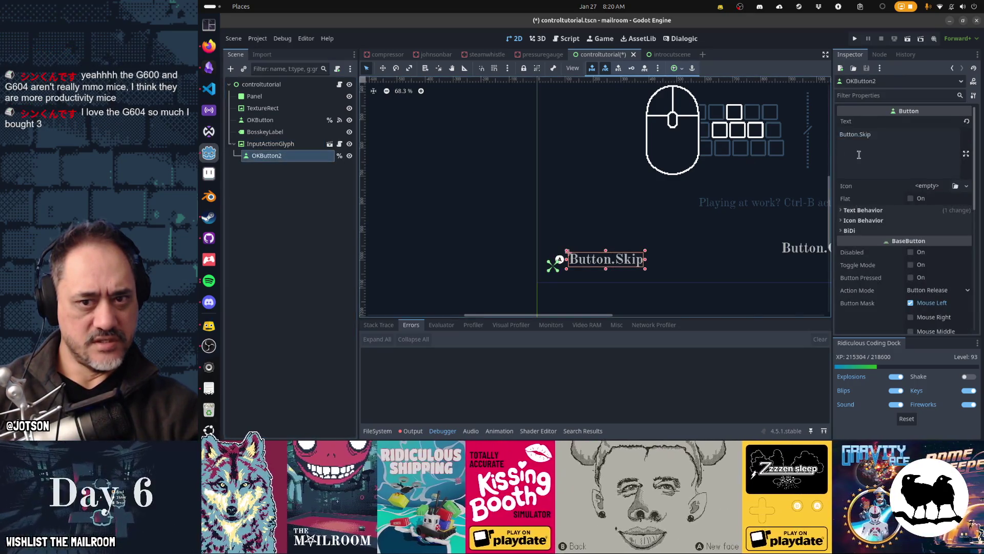
double_click(863, 134)
text(OK)
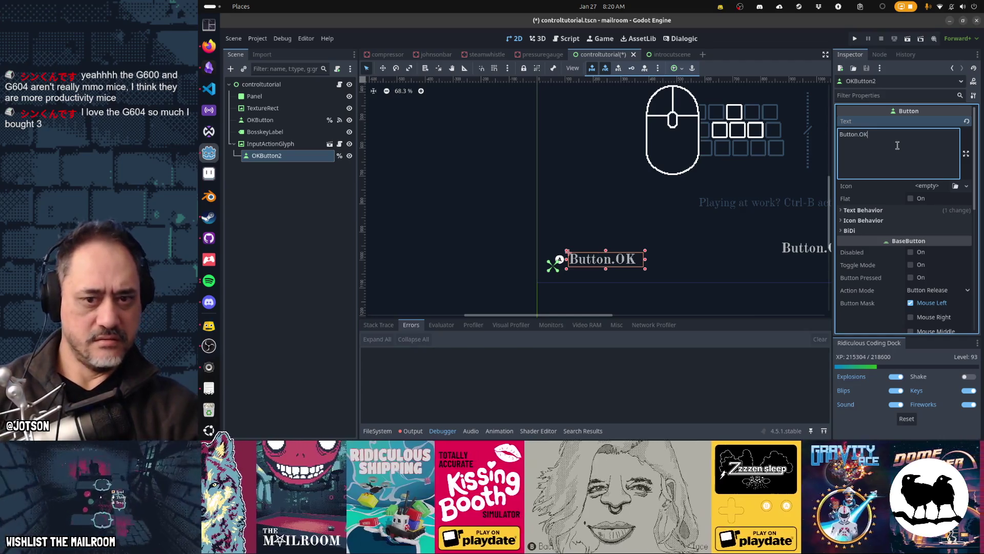
drag(684, 243, 558, 241)
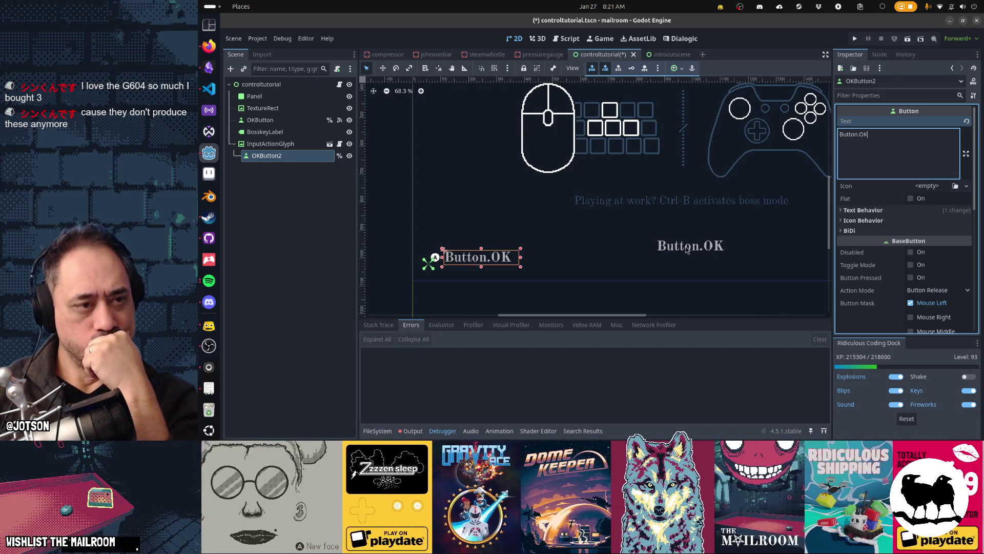
Delete the extra OKButton2 node from the scene
click(258, 146)
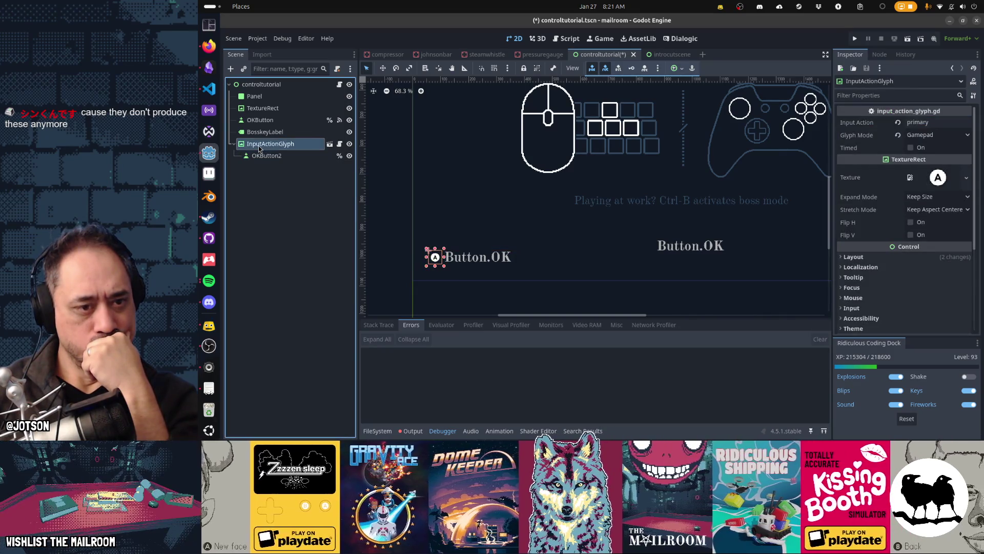
click(262, 155)
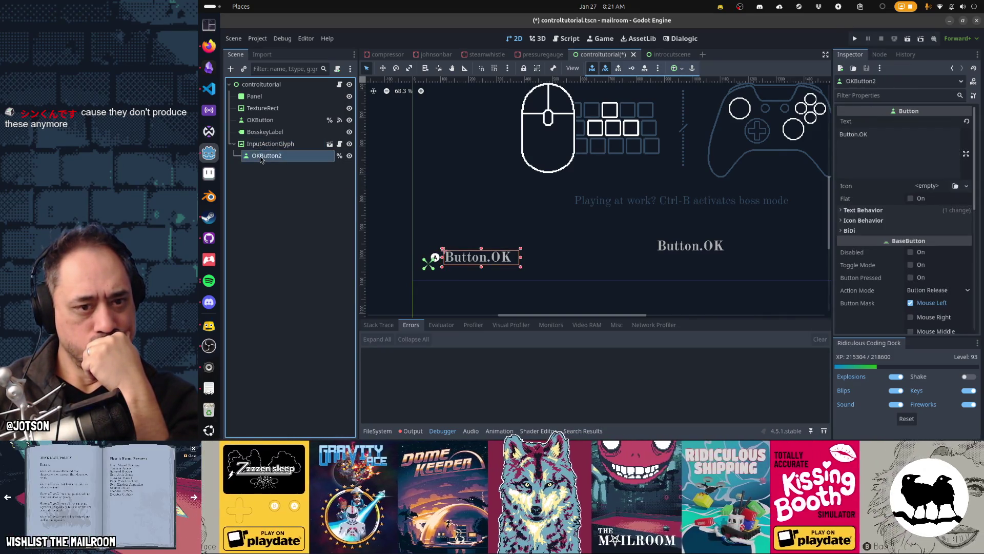
key(Delete)
key(Return)
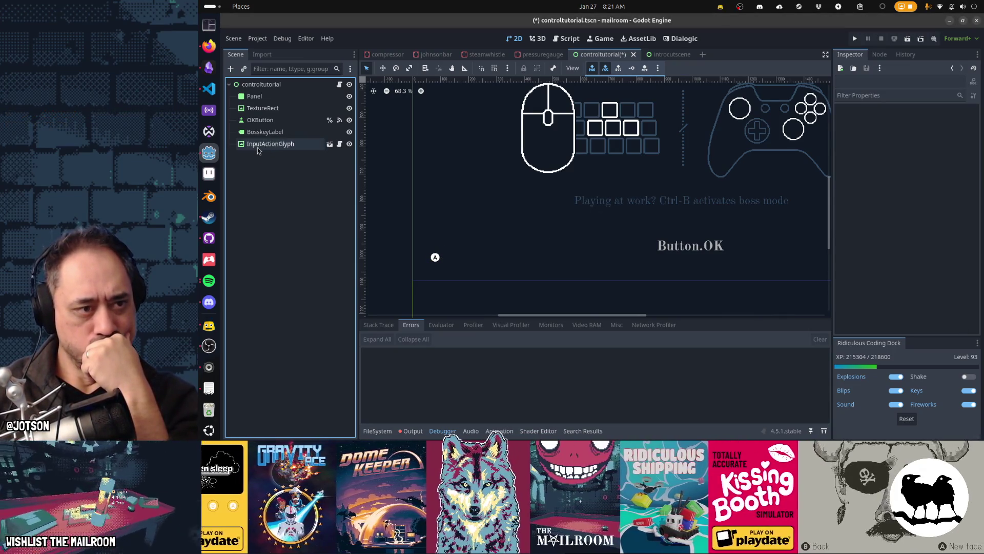
Make InputActionGlyph a child of OKButton and position the A glyph beside Button.OK
click(257, 147)
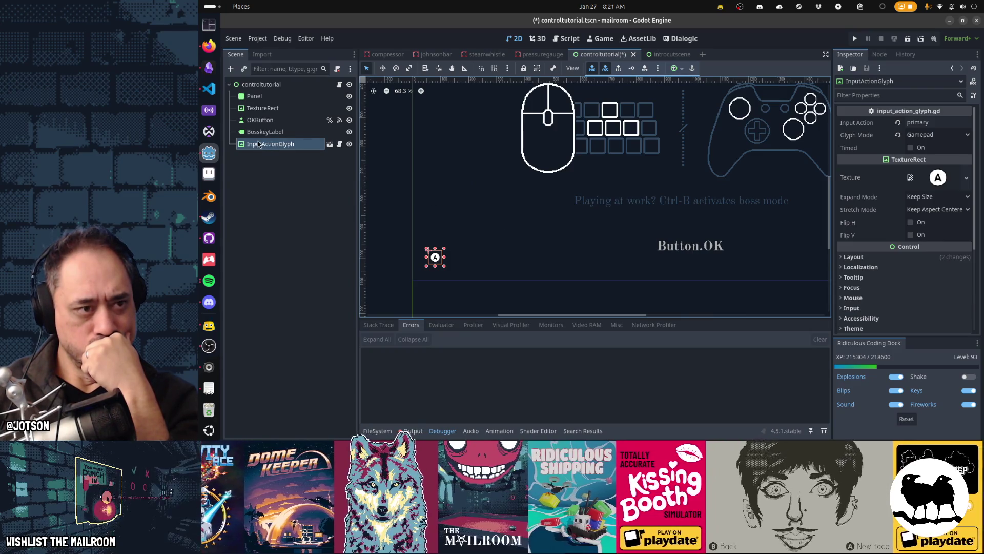
drag(259, 145, 267, 122)
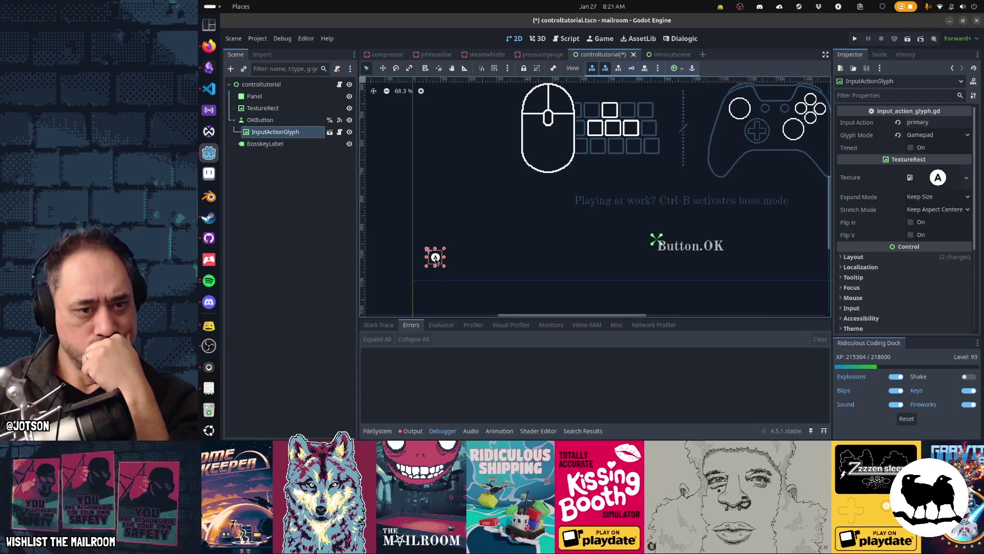
mouse_move(436, 258)
mouse_down()
mouse_move(662, 247)
mouse_move(650, 250)
mouse_up()
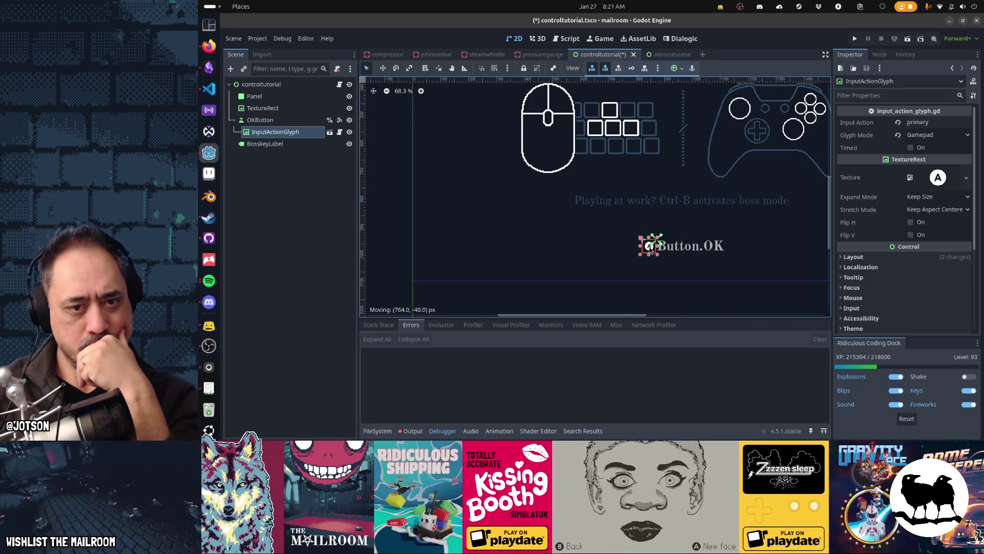
drag(650, 249, 650, 248)
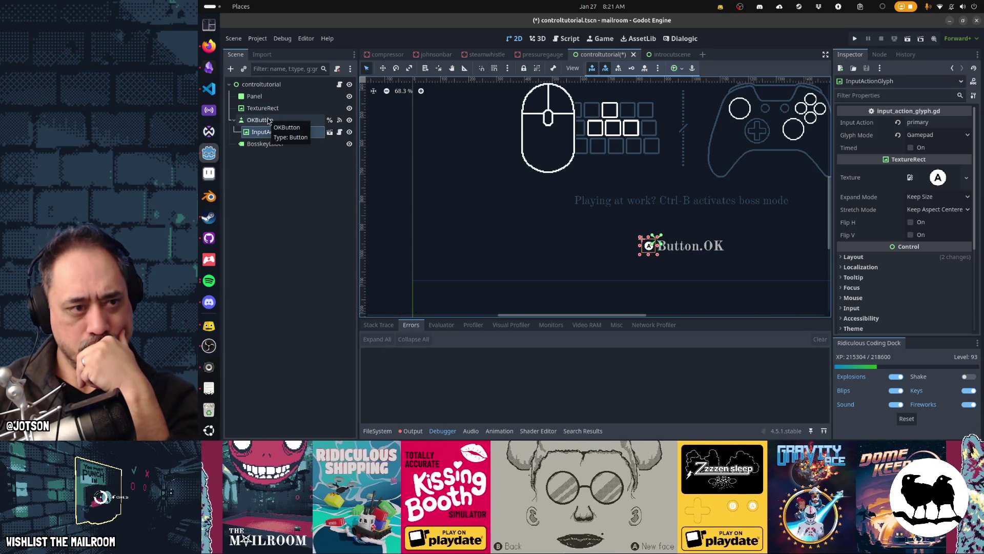
click(270, 121)
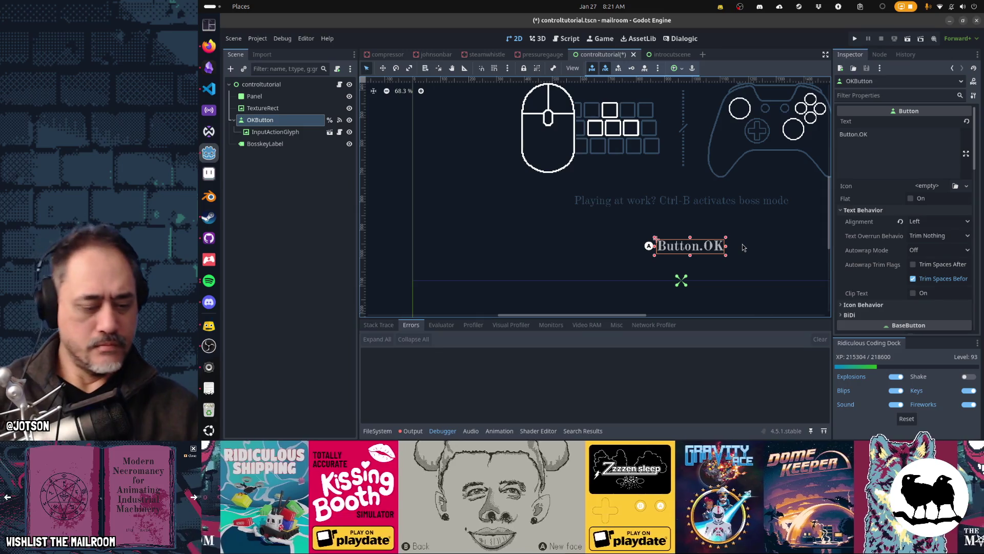
Nudge OKButton right then slightly left, test-running the controltutorial scene after each
key(Right)
key(Right)
key(Right)
key(Right)
key(Right)
key(Right)
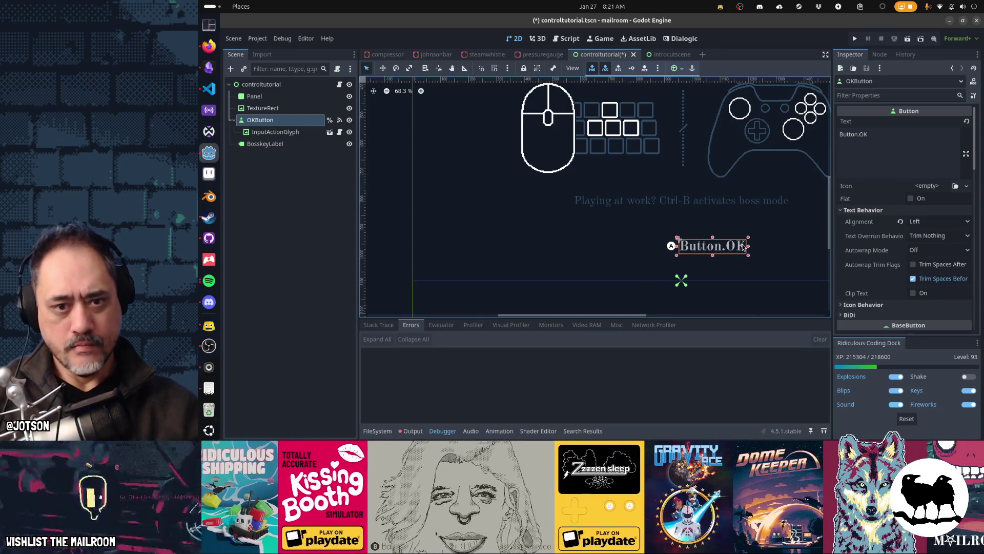
key(F6)
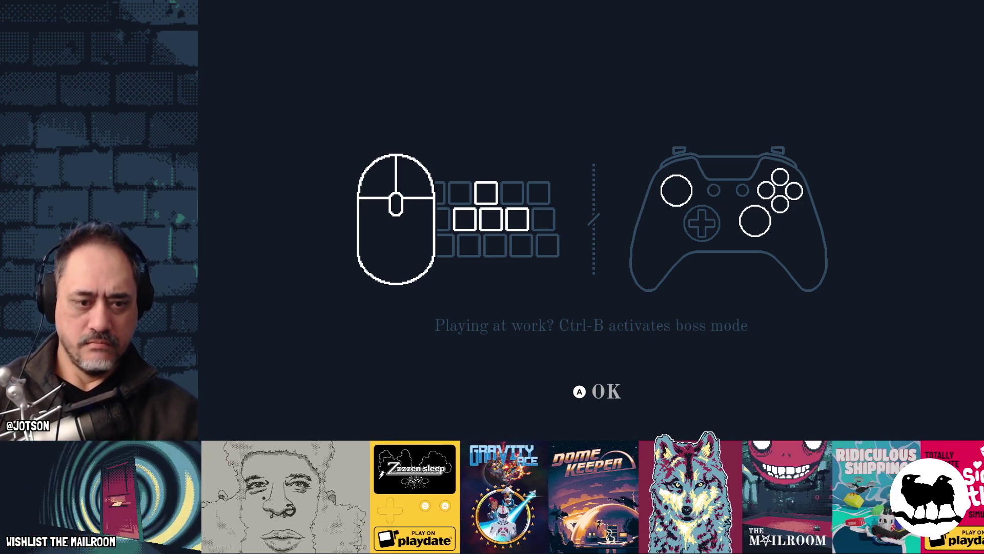
key(F8)
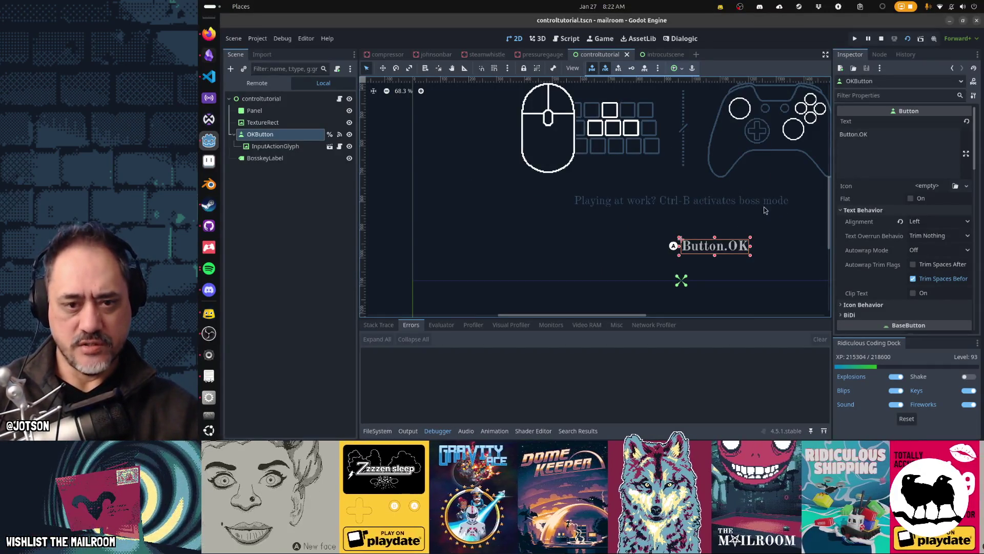
key(Left)
key(Left)
key(Left)
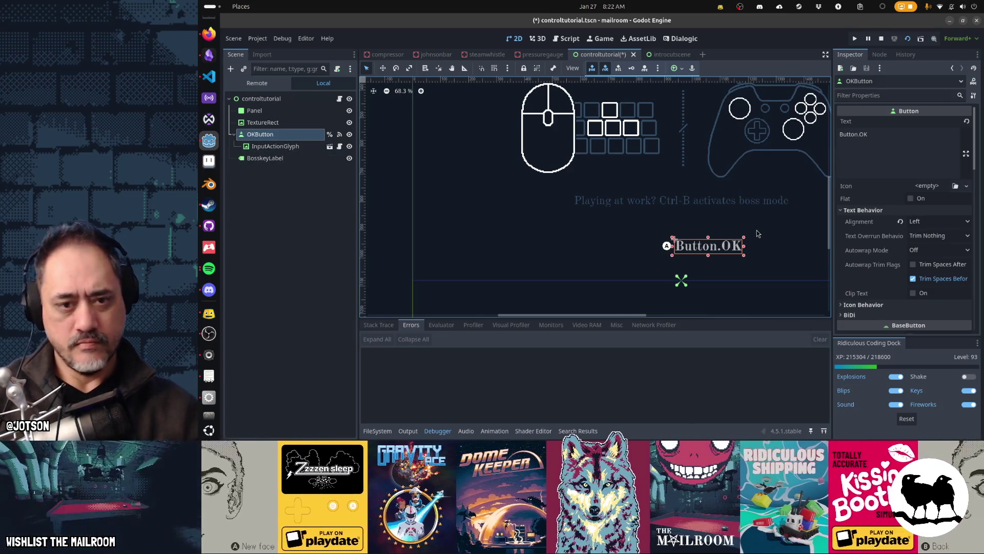
key(F6)
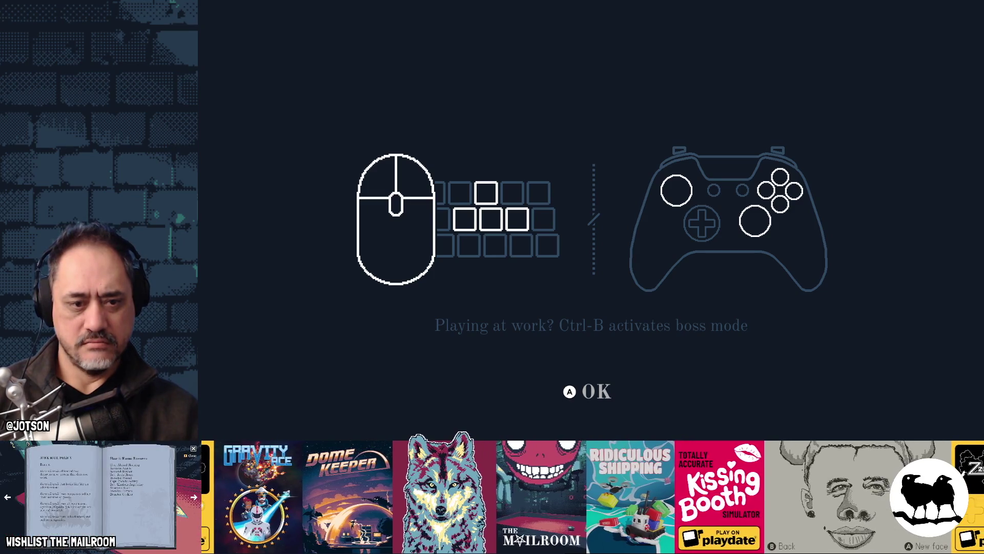
key(Return)
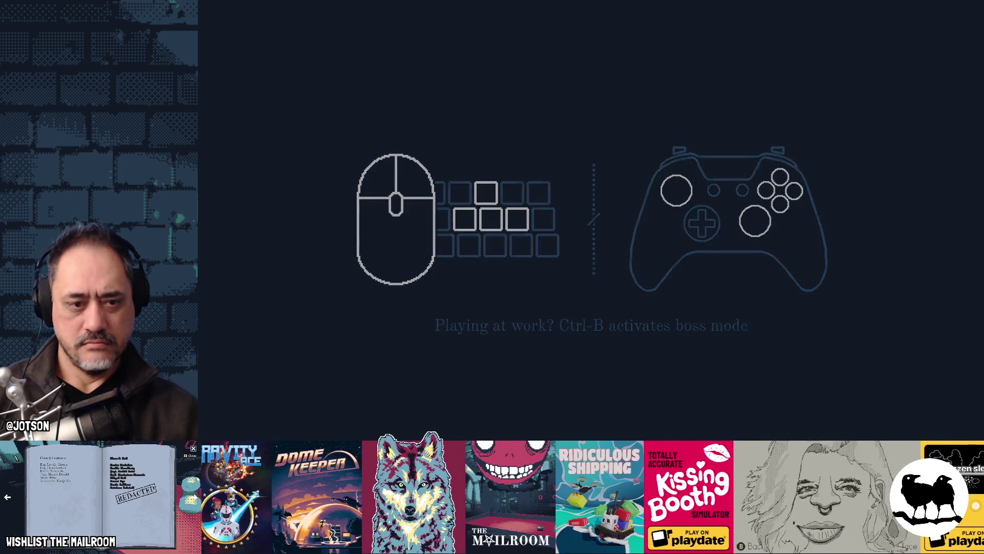
Run the full project and start Play demo from the Testing menu
key(F5)
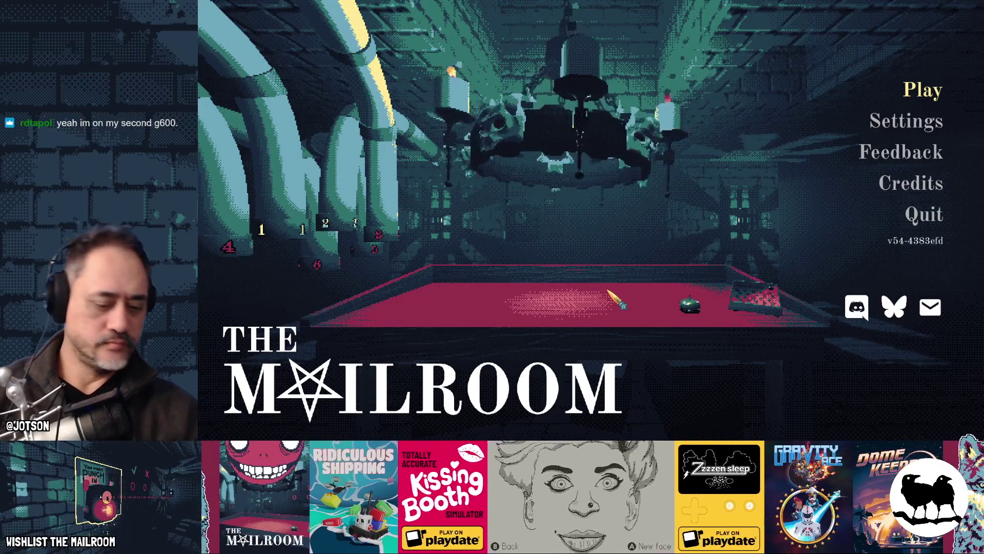
key(F1)
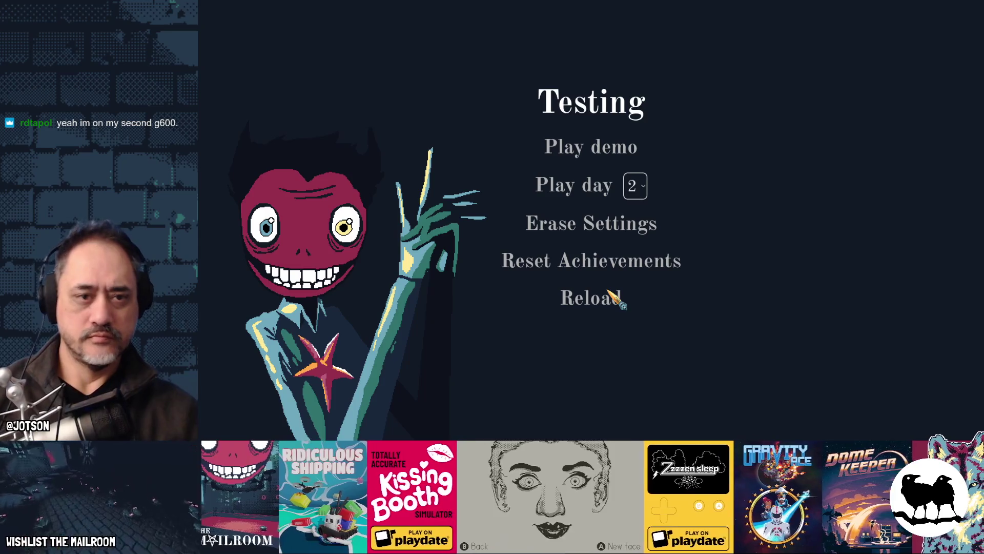
click(589, 153)
key(Return)
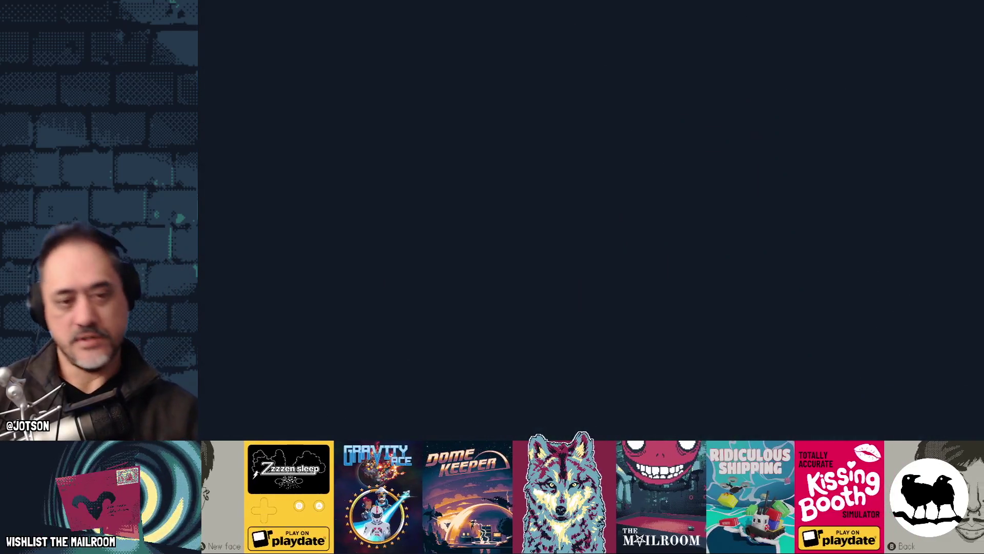
Add a 'Fix gamepad skip on introcutscene' card to Obsidian's Mailroom backlog, then return
key(alt+Tab)
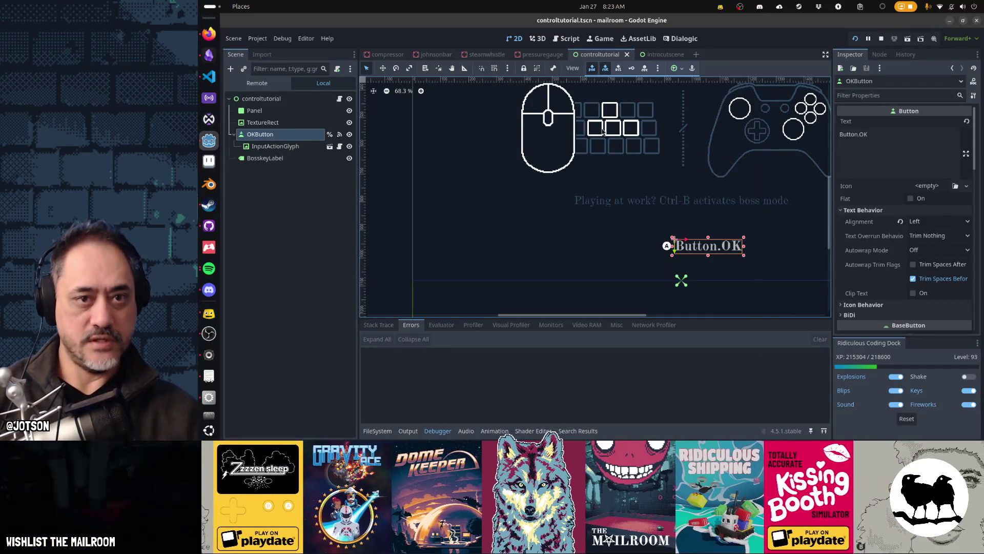
click(208, 55)
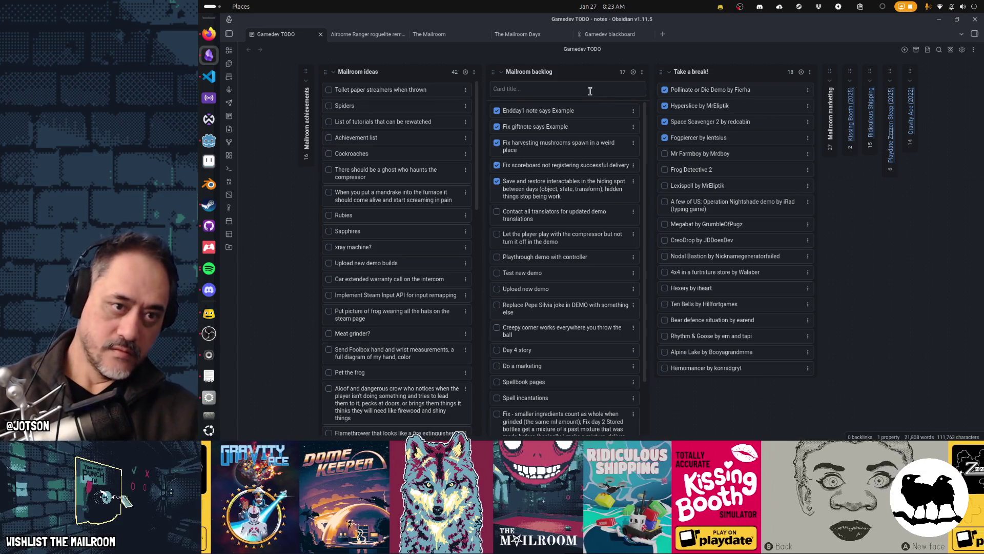
click(590, 90)
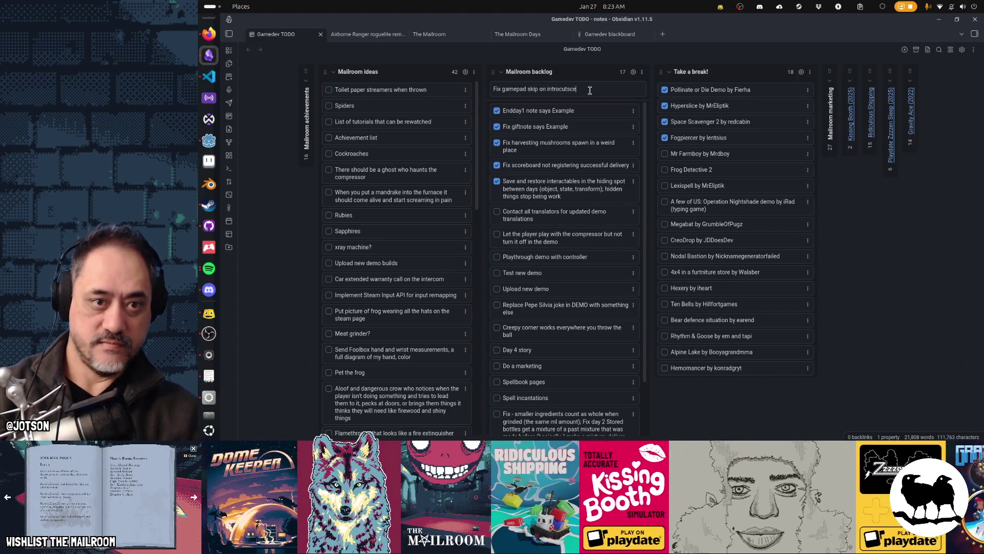
key(Return)
key(alt+Tab)
key(alt+Tab)
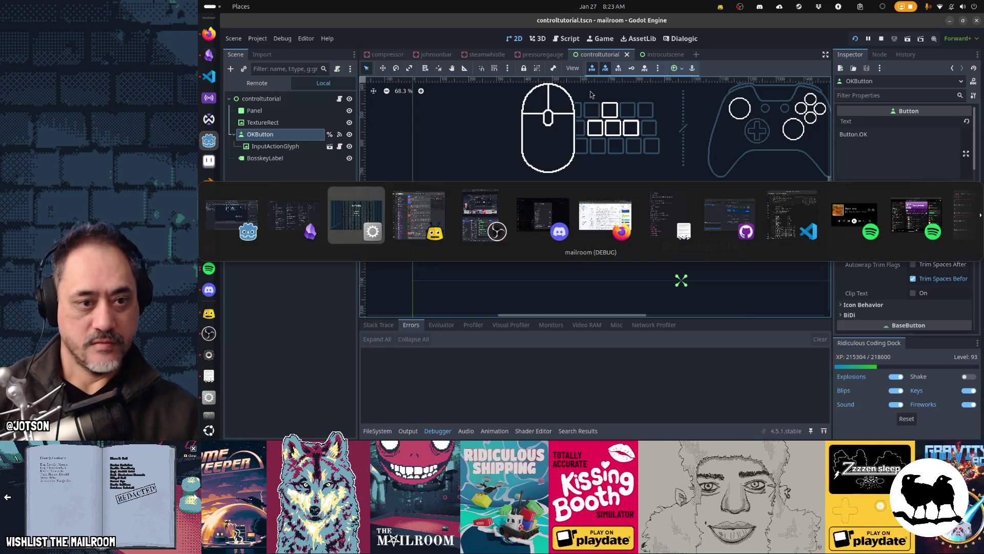
Resume the demo, walk into the mailroom, skip dialogue and clock in at the time clock
key(Escape)
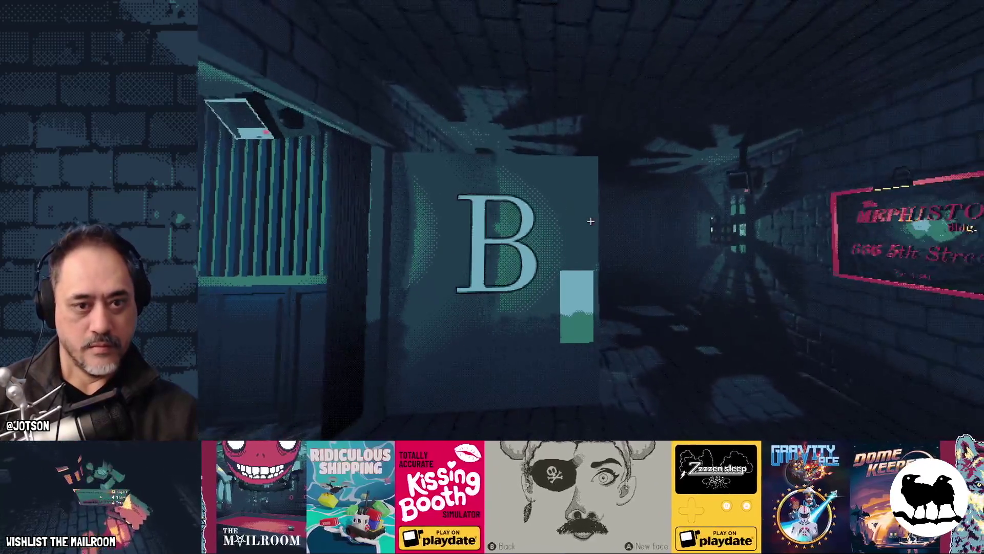
key(w)
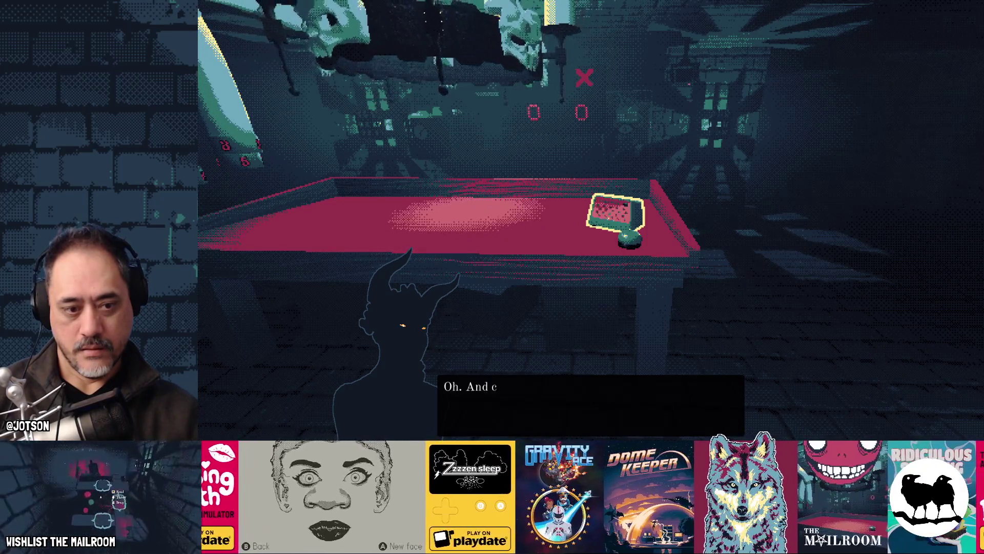
click(590, 220)
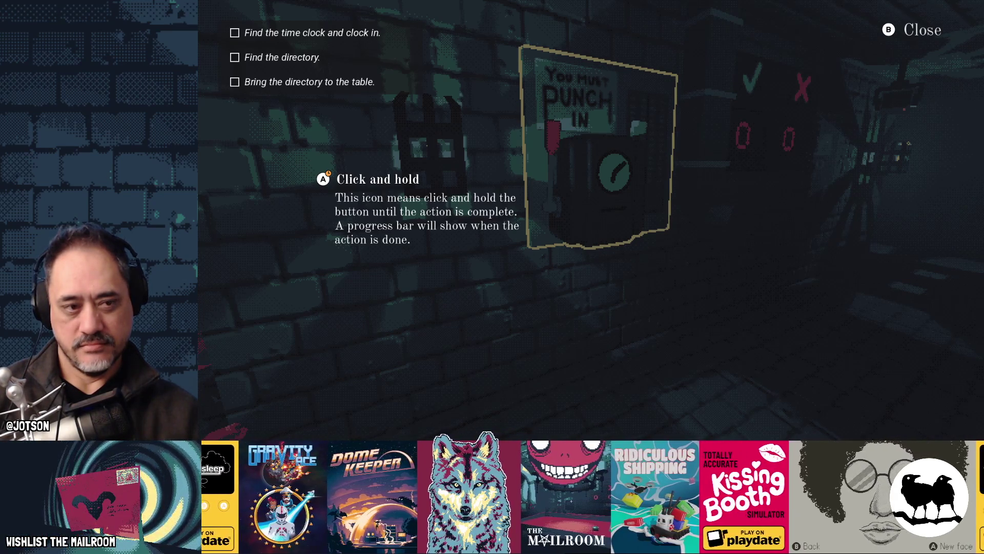
click(591, 221)
drag(590, 220, 590, 220)
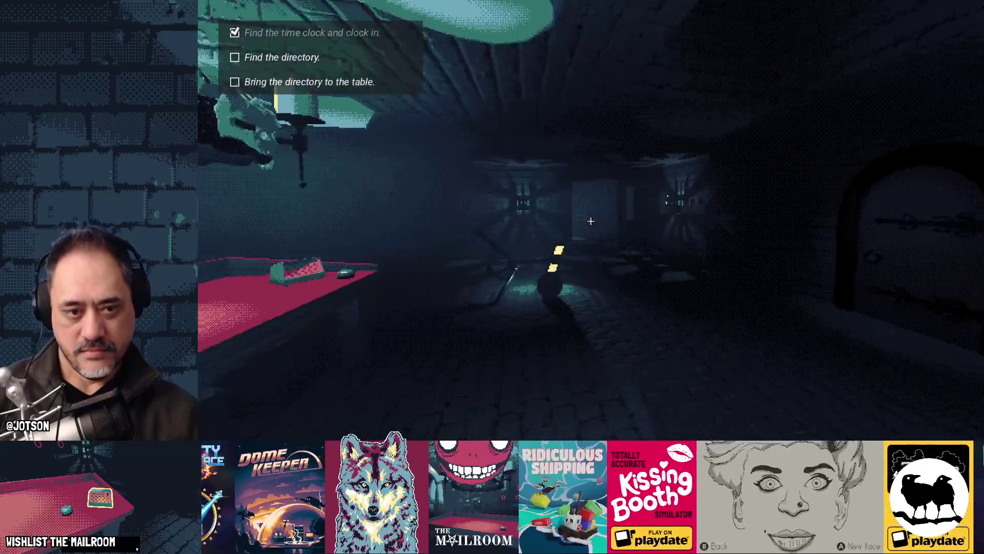
Walk the corridor to the machine room, ring the bell and dismiss the inspect tutorial
key(w)
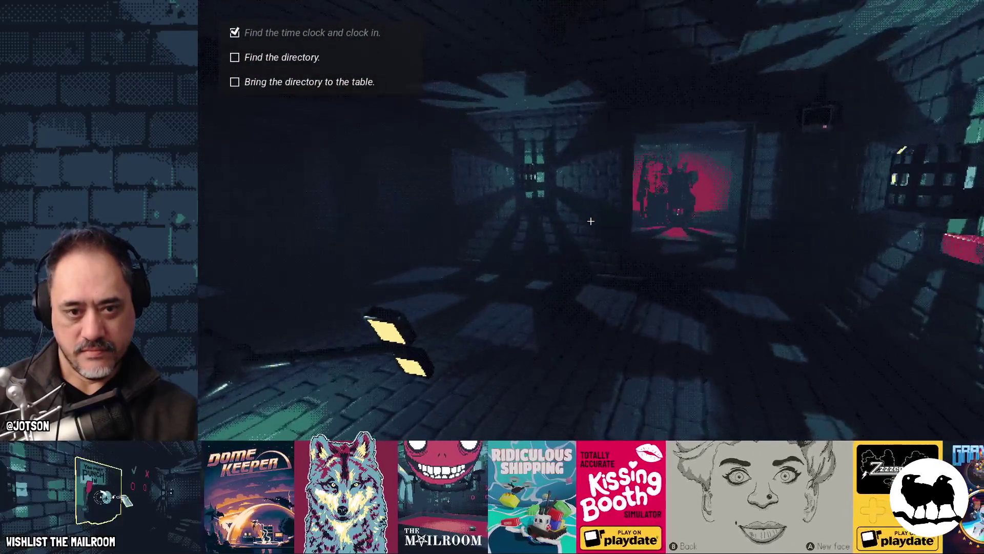
key(w)
key(w)
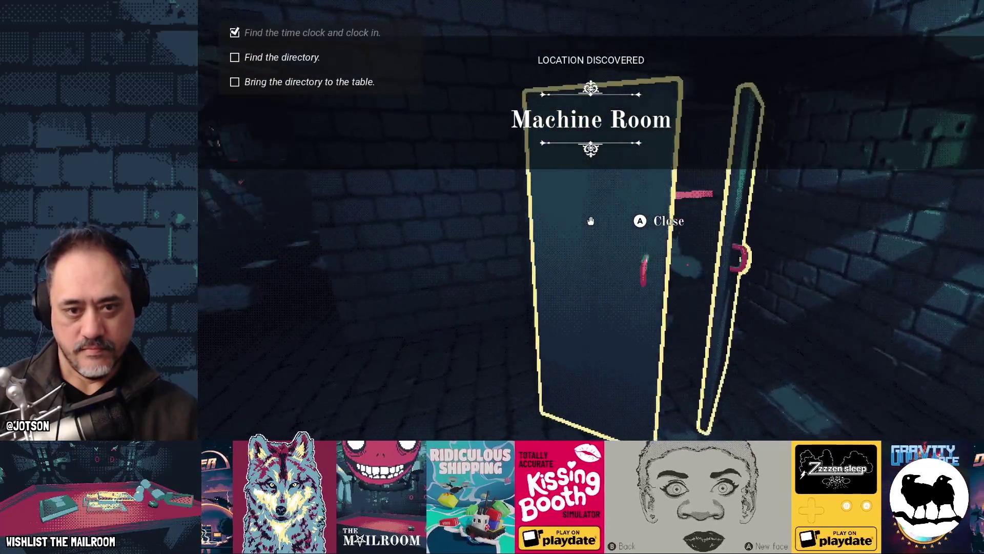
key(w)
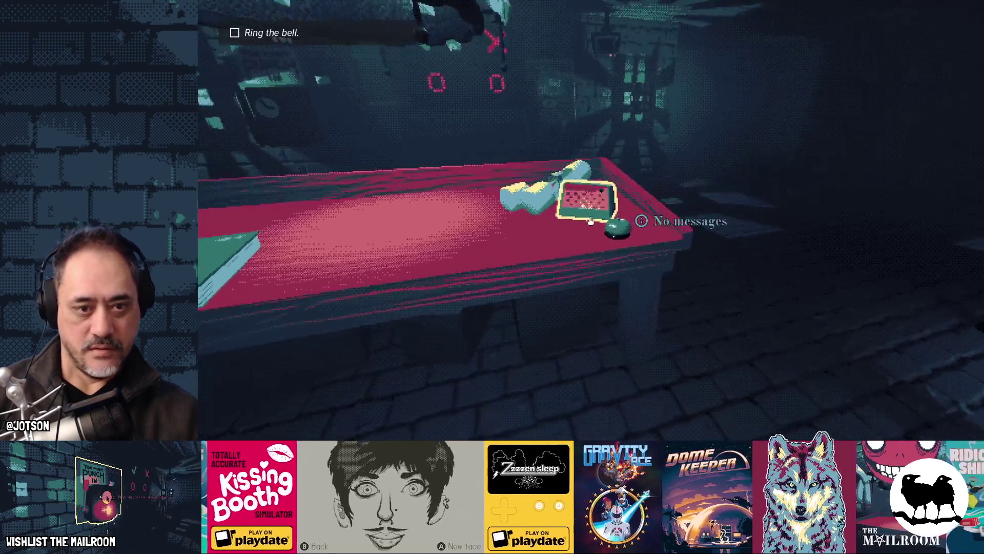
click(590, 221)
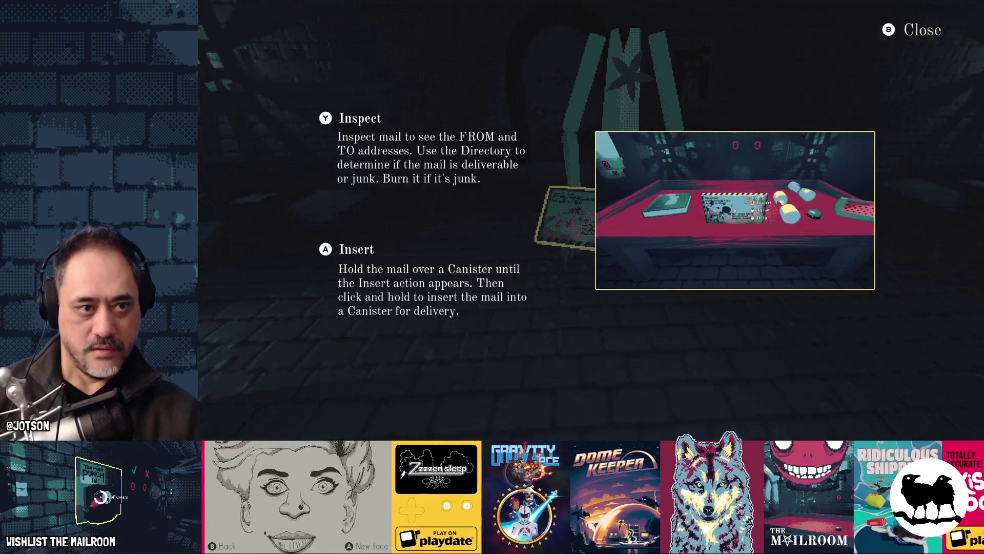
click(591, 220)
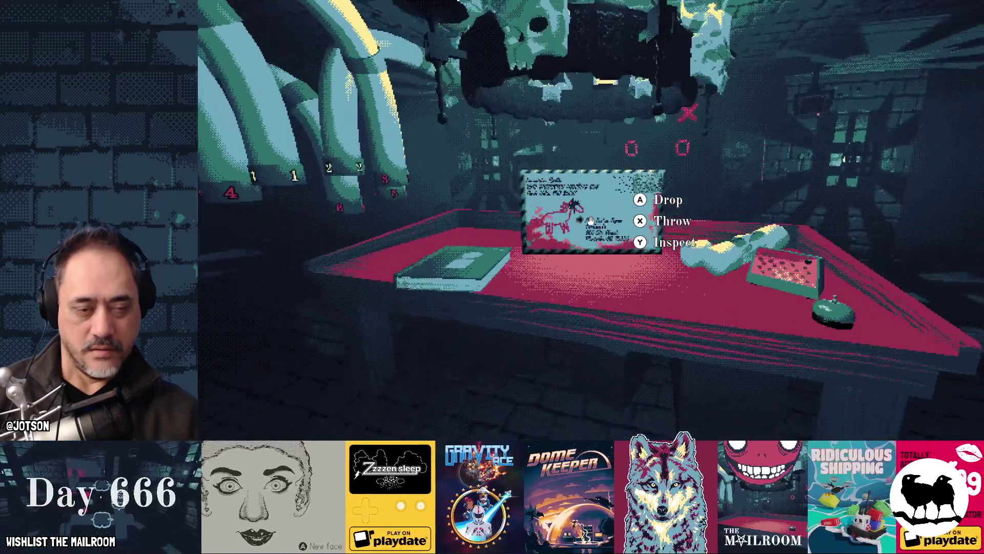
Retrieve the letter and inspect its addresses, flipping the envelope to check both sides
click(590, 221)
click(591, 221)
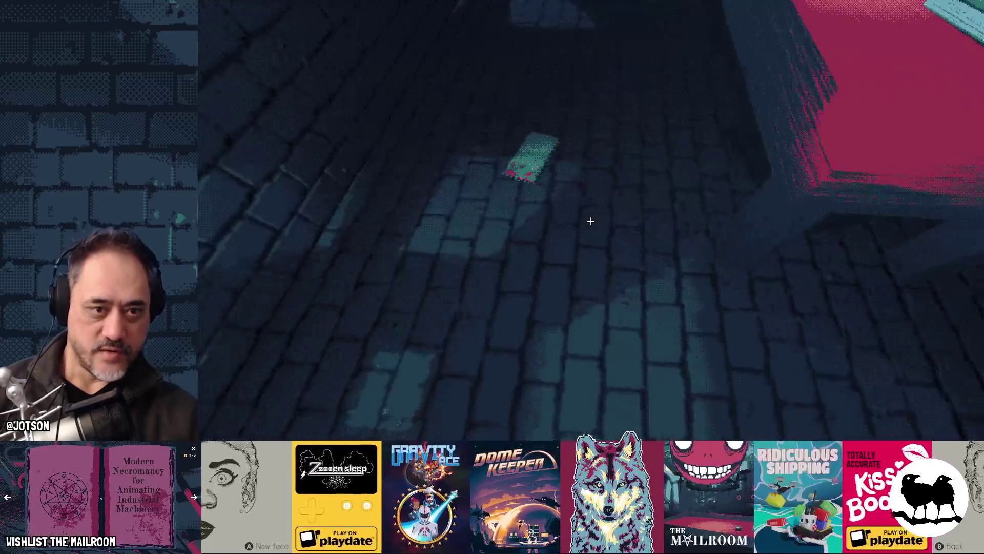
click(591, 220)
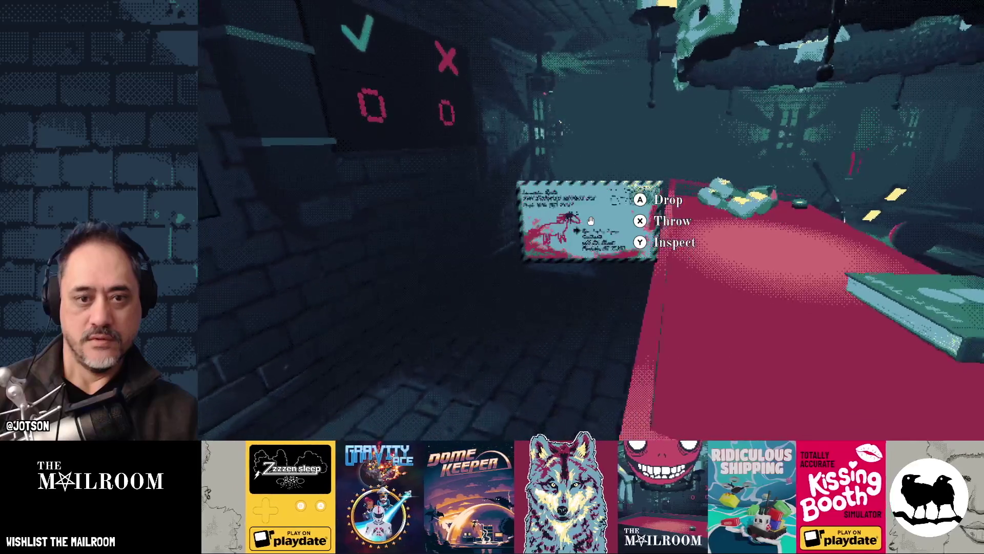
click(591, 221)
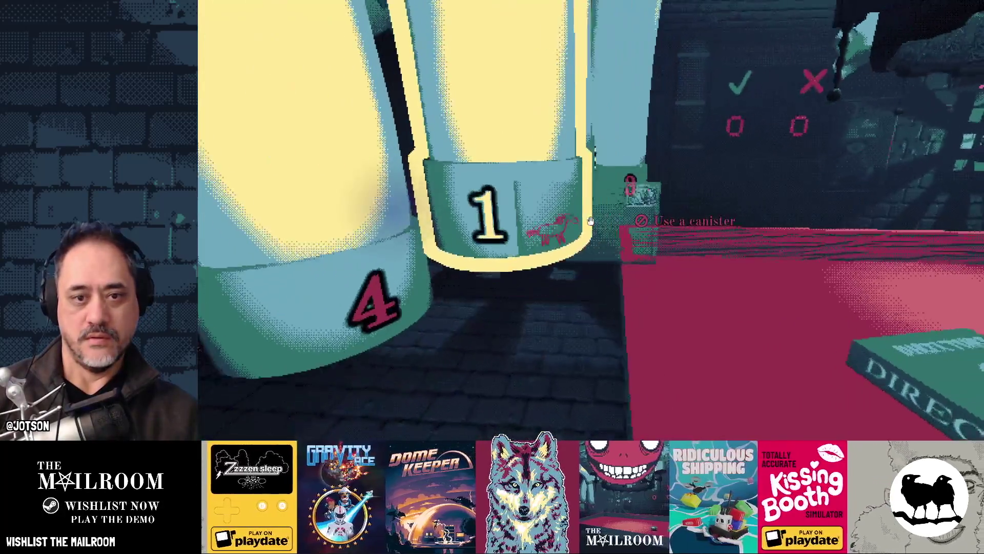
key(y)
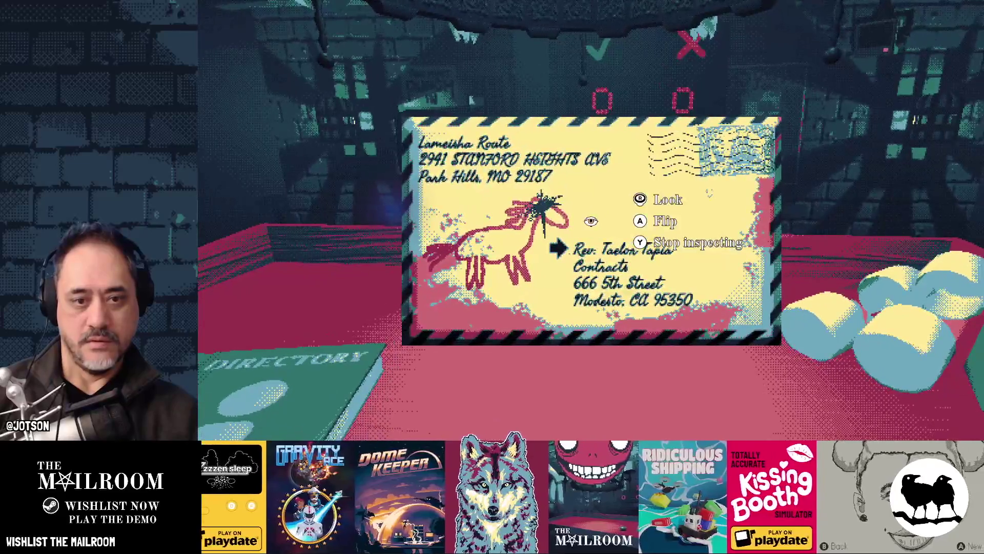
click(590, 220)
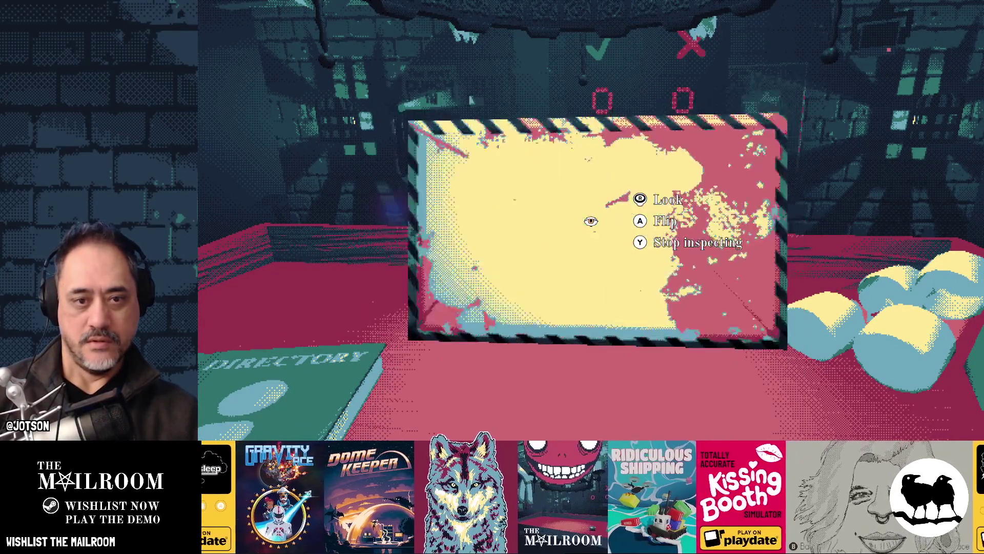
click(590, 220)
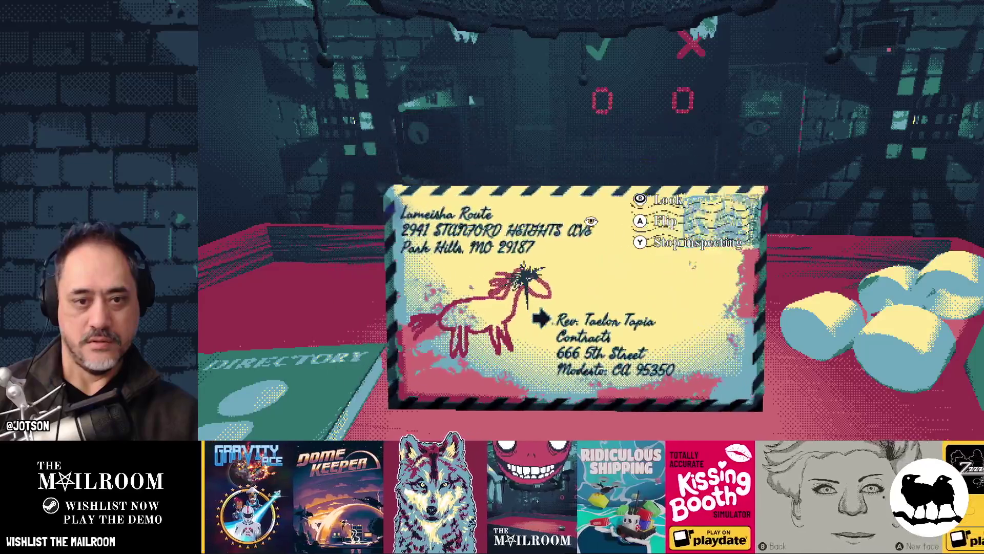
right_click(590, 221)
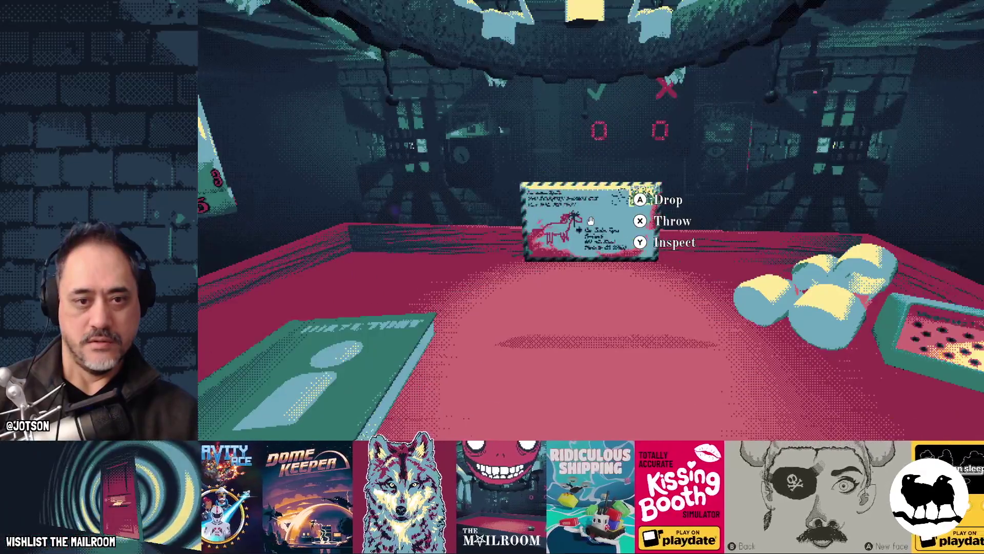
Recheck the envelope, then deliver it to floor 2 through the tube for 1 correct
click(591, 220)
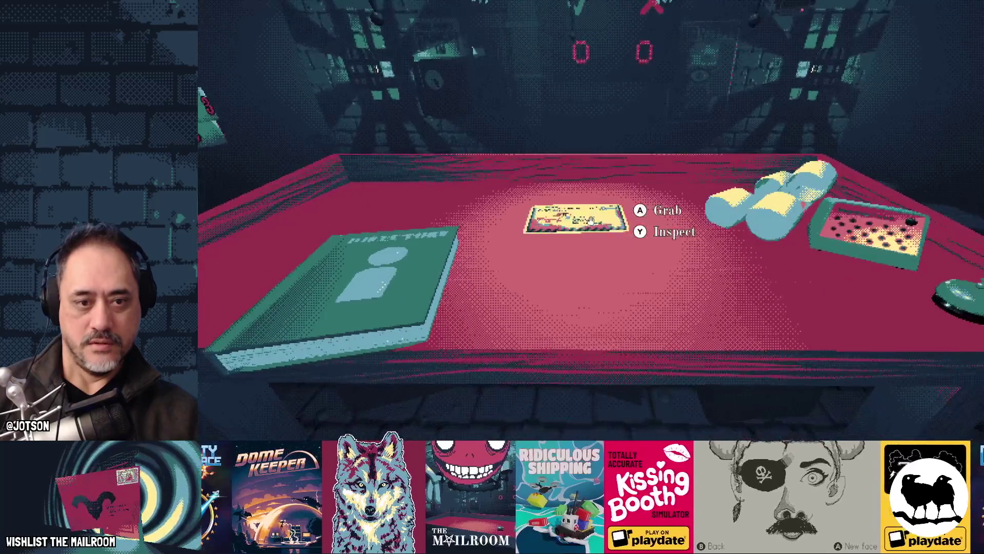
click(590, 221)
right_click(591, 220)
right_click(591, 221)
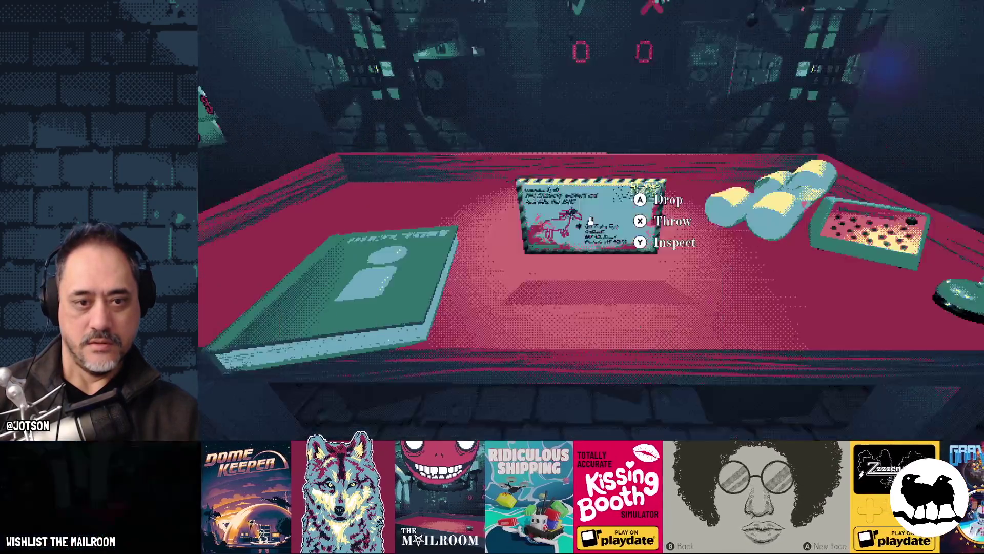
click(591, 220)
right_click(591, 220)
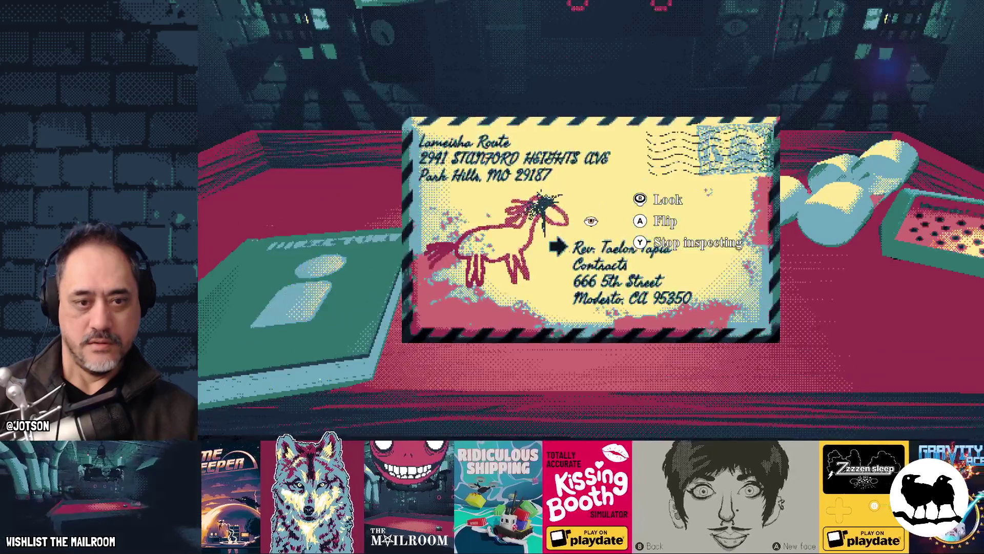
right_click(590, 220)
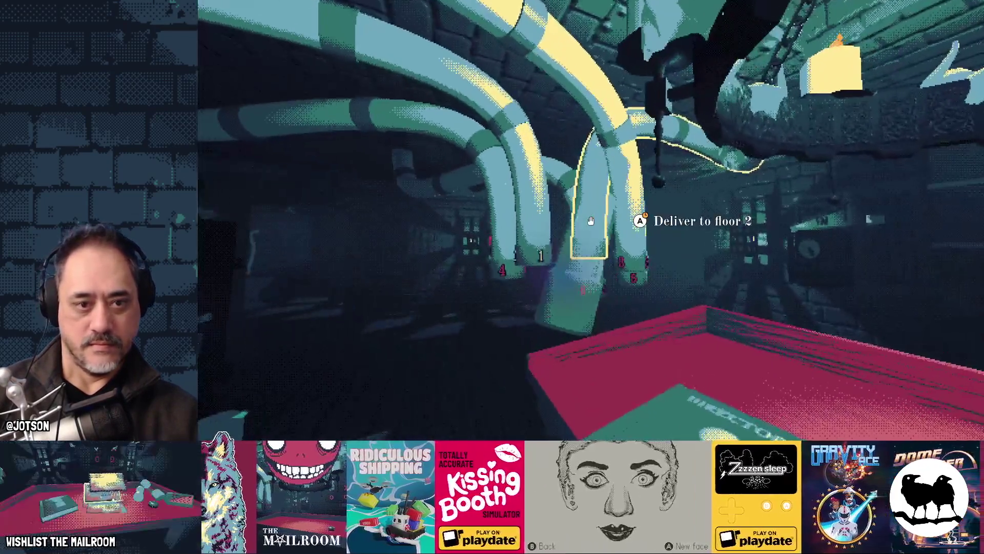
click(590, 221)
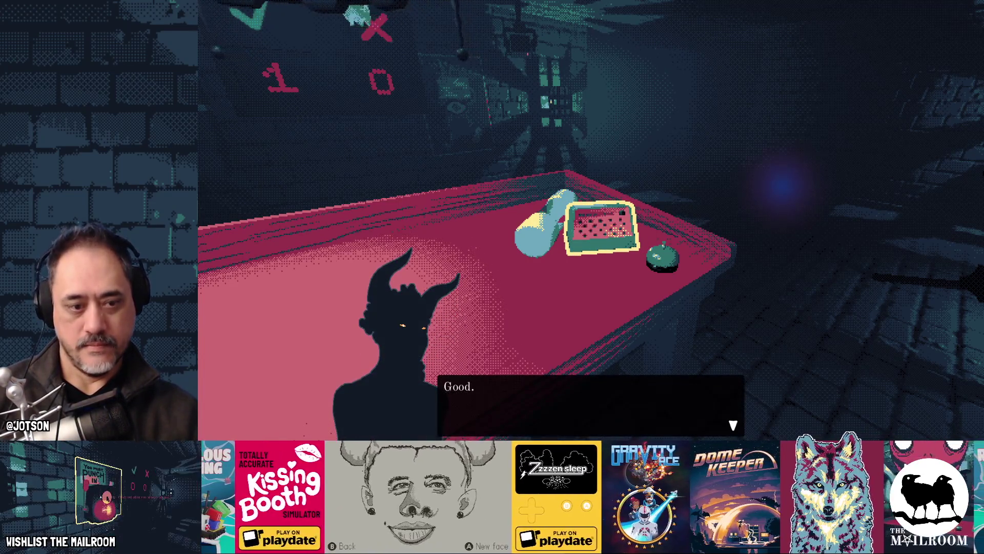
Close the supervisor's dialogue, move the lamp stand, and place the wrapped package on the sorting table
key(space)
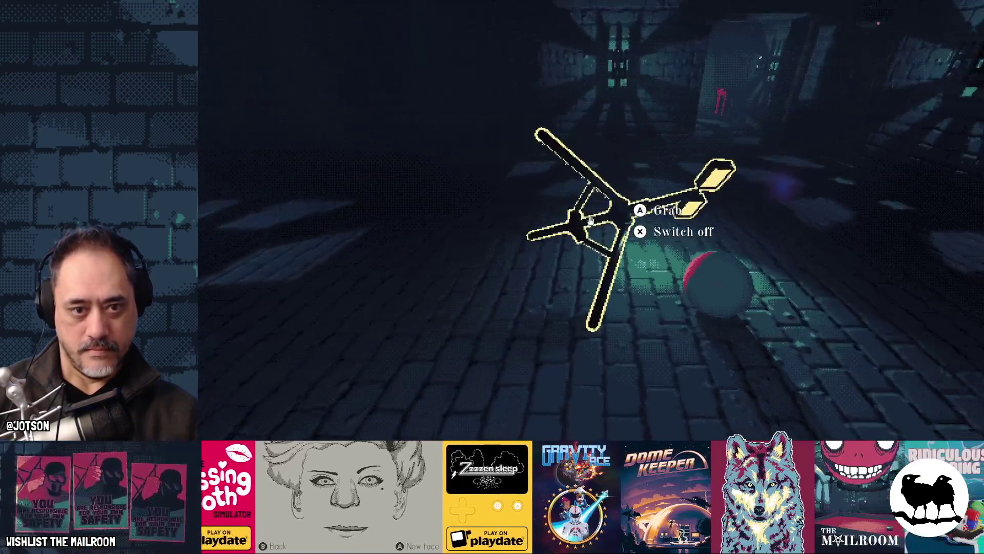
click(591, 220)
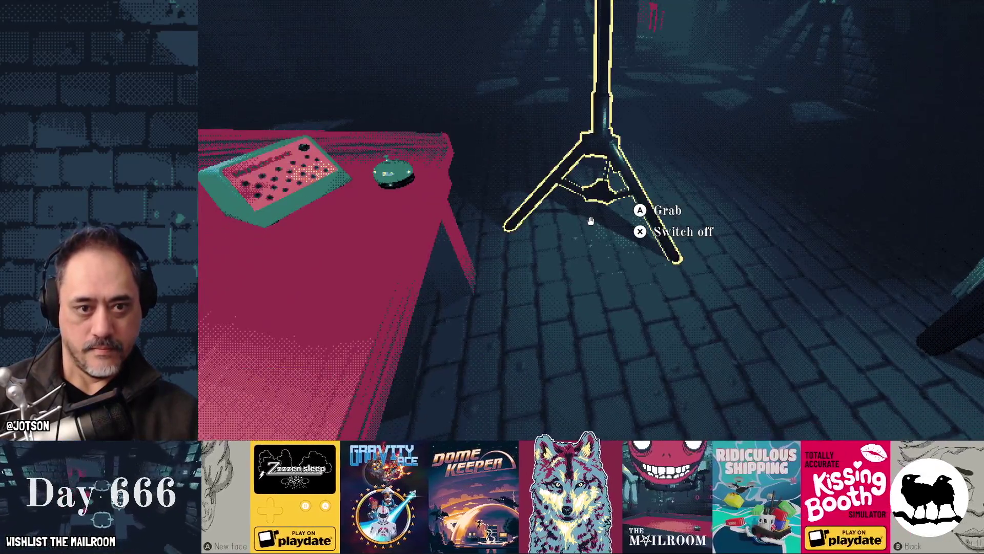
click(590, 221)
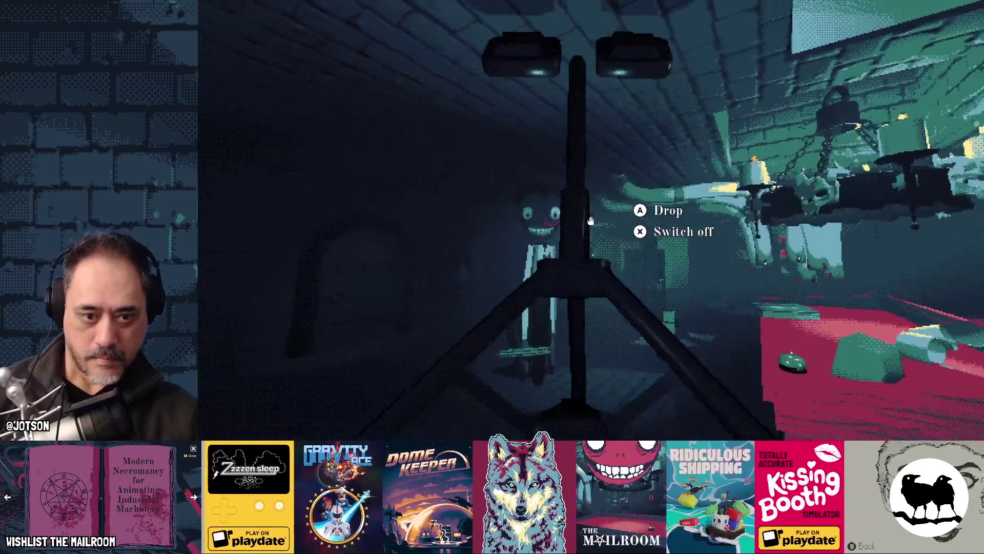
click(591, 221)
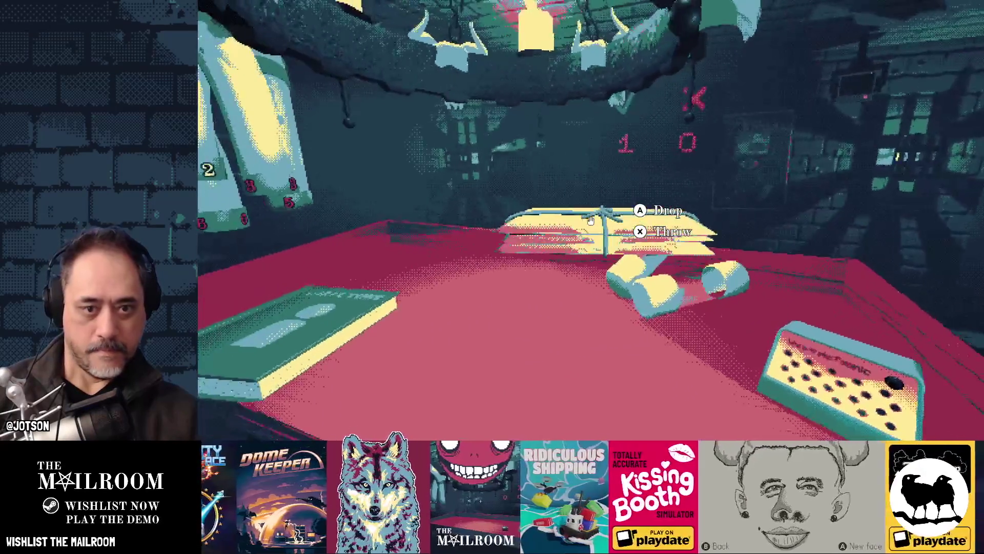
click(591, 221)
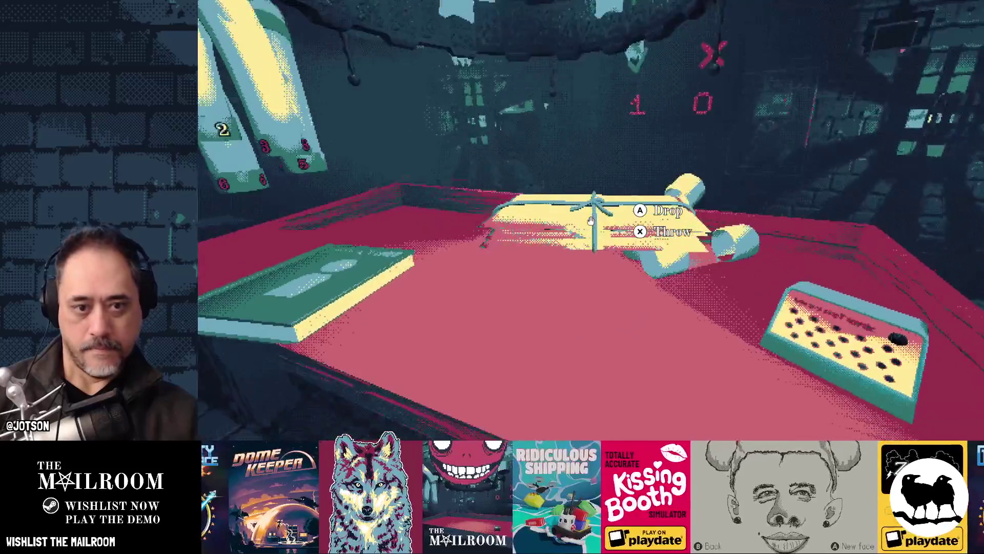